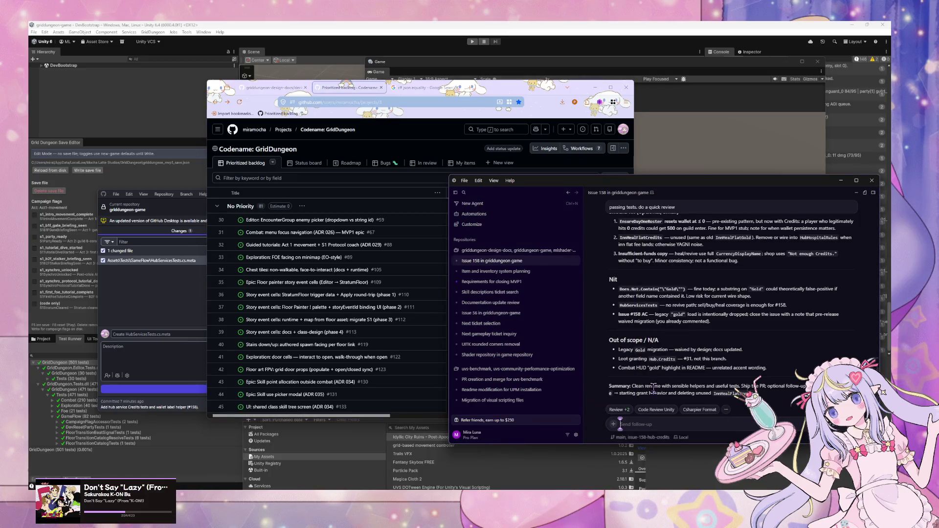
Quote the Does.Not.Contain("\"Gold\"") snippet from the review into a follow-up draft, removing the trailing arrow.
scroll(684, 387, up, 1)
scroll(684, 384, up, 1)
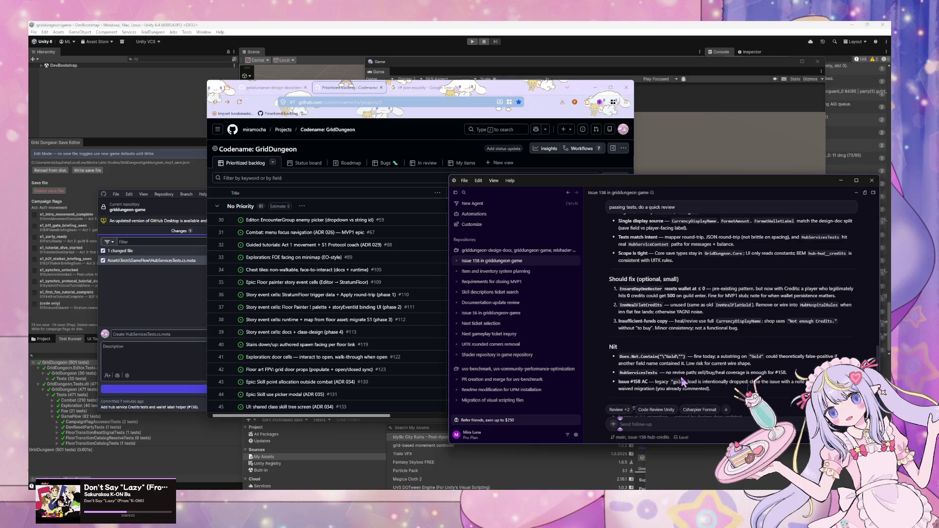
drag(658, 356, 715, 357)
scroll(711, 352, up, 3)
scroll(711, 352, down, 3)
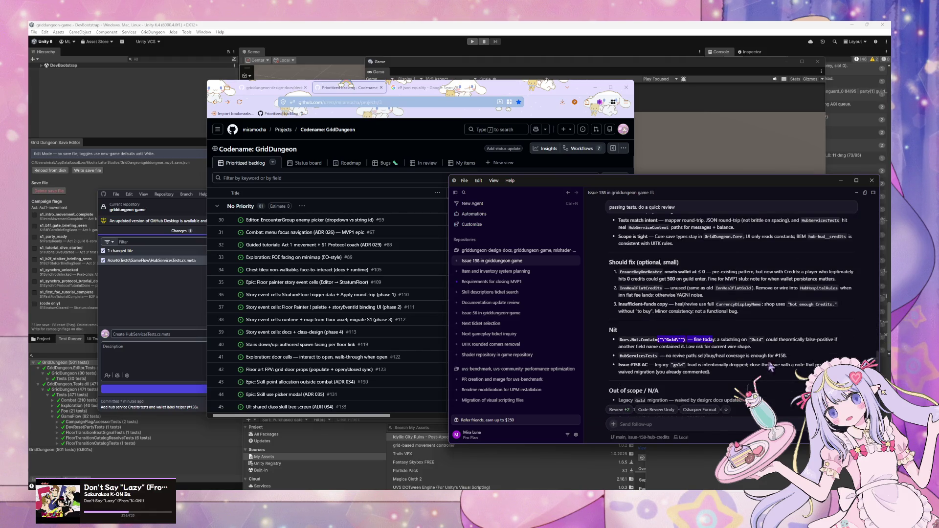
drag(619, 339, 678, 338)
click(656, 424)
text(Does.Not.Contain("\"Gold\""))
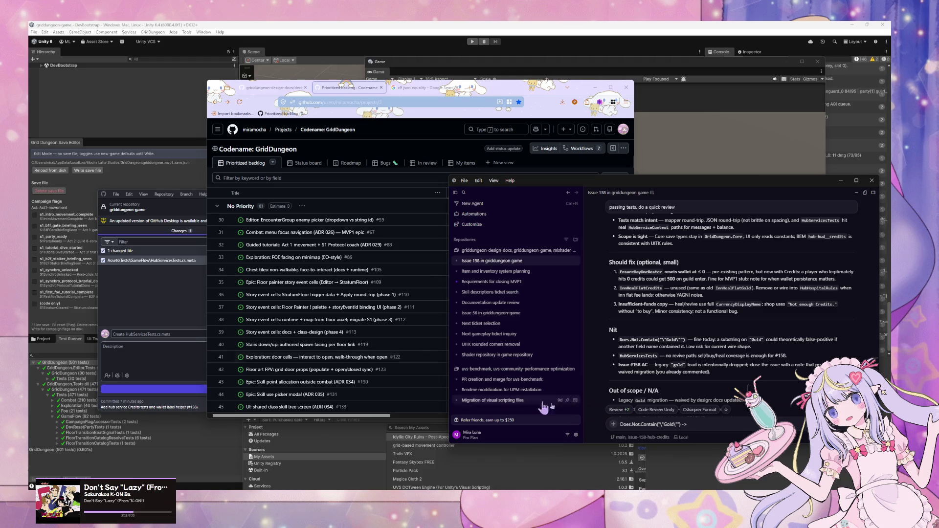
key(BackSpace)
key(BackSpace)
key(BackSpace)
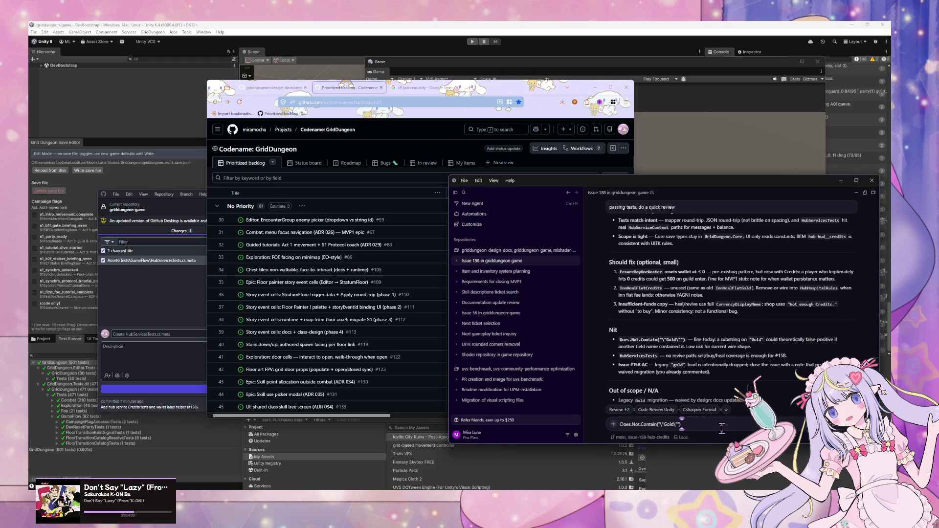
Add ' -> probably don't need this since no code is shipped yet?' to the quote and send it.
text( -> probably don)
text('t need)
text( this s)
text(ince )
text(?)
scroll(689, 326, up, 2)
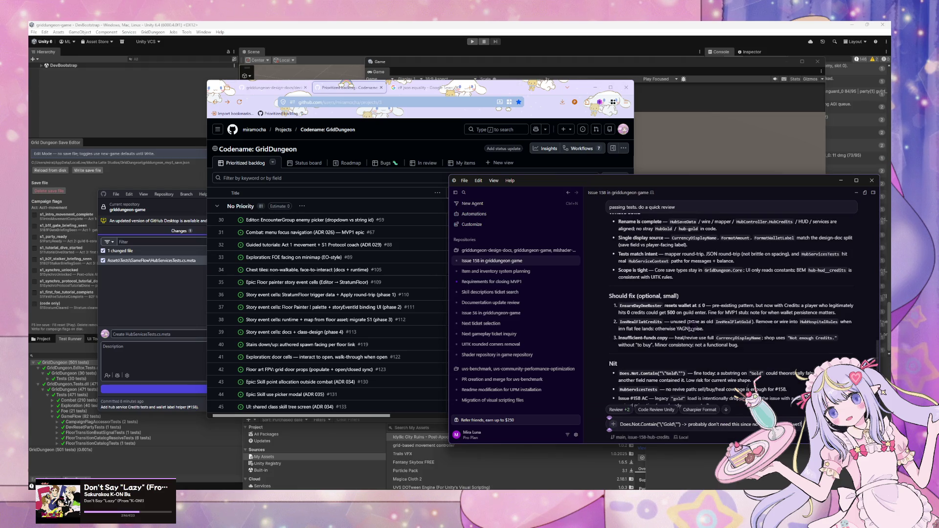
scroll(720, 340, up, 3)
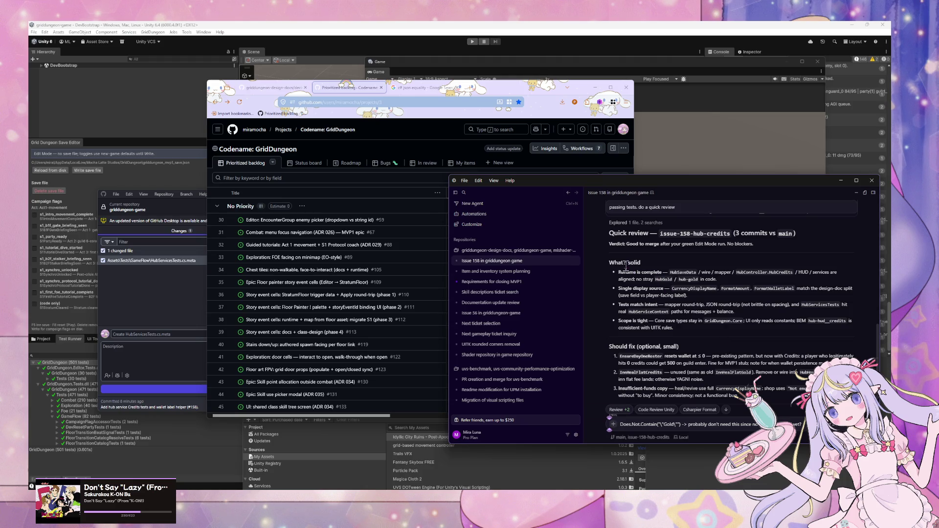
scroll(626, 265, down, 1)
scroll(628, 273, down, 5)
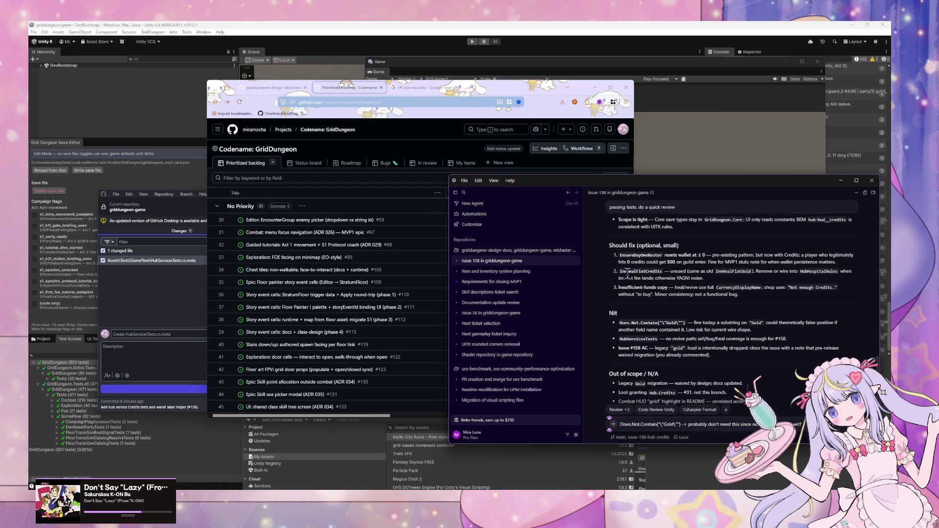
key(Return)
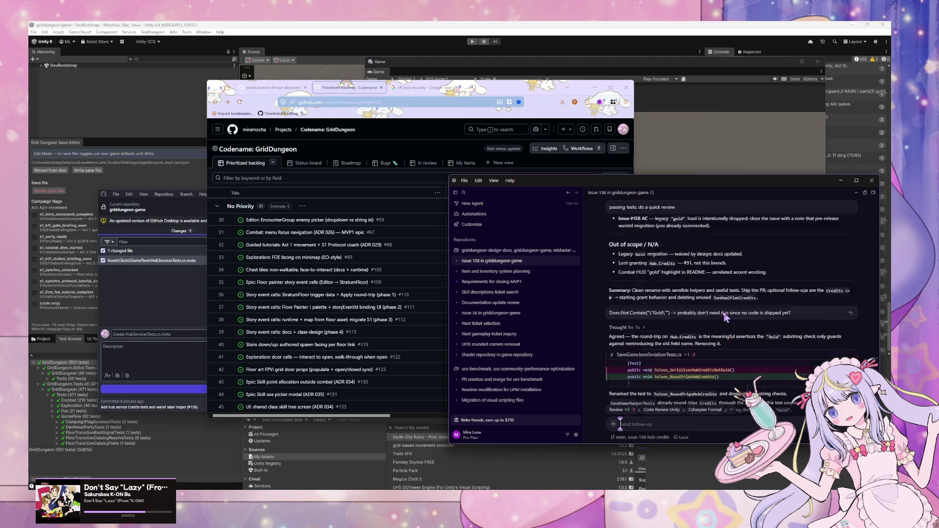
Scroll back to the review and select Should fix findings 1–3.
scroll(719, 316, up, 3)
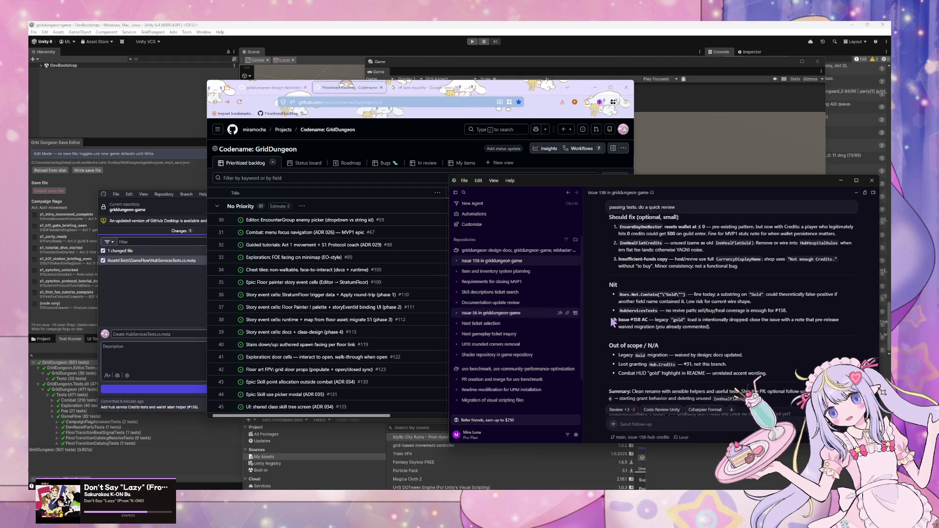
scroll(750, 342, up, 2)
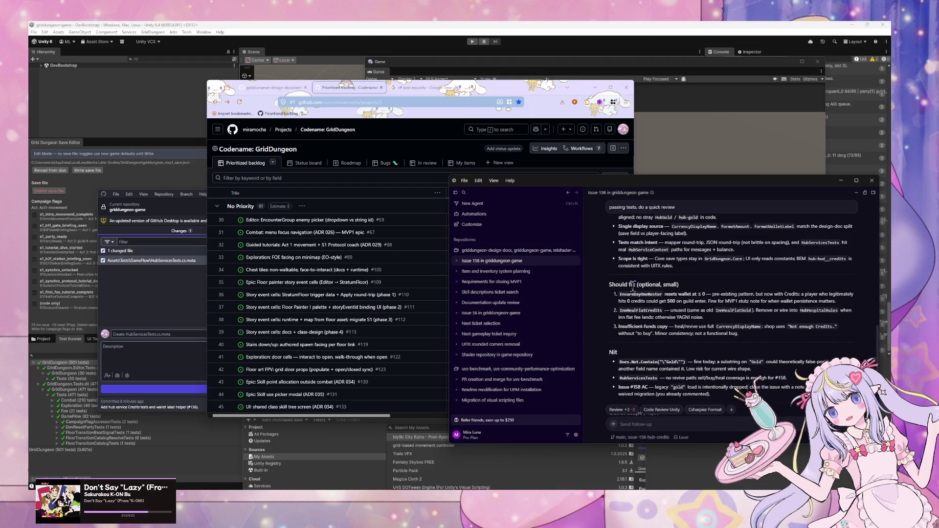
mouse_move(714, 294)
mouse_down()
mouse_move(765, 303)
mouse_move(661, 301)
mouse_move(840, 307)
mouse_up()
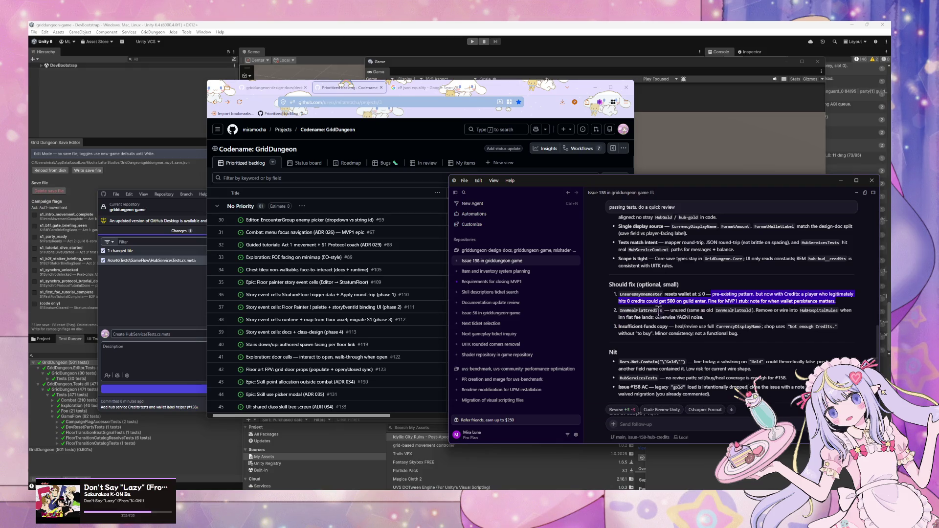
drag(705, 317, 616, 316)
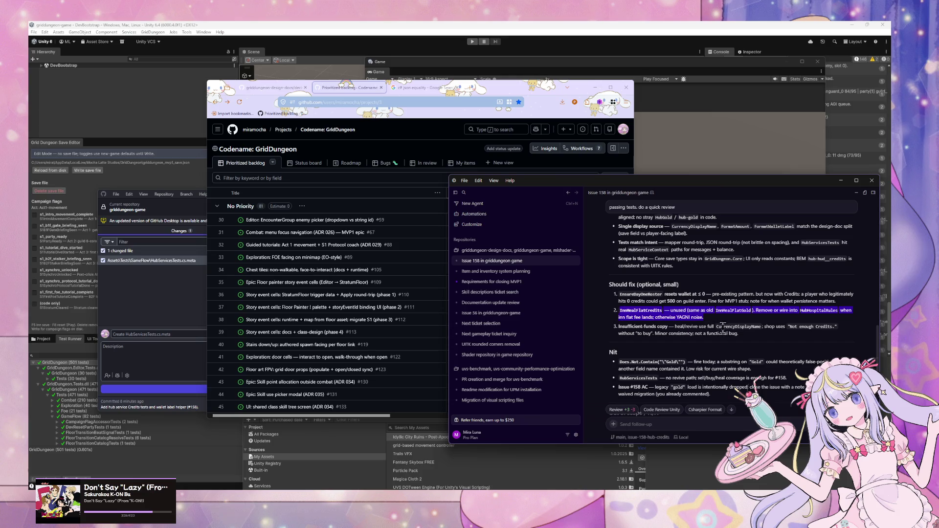
drag(738, 334, 624, 303)
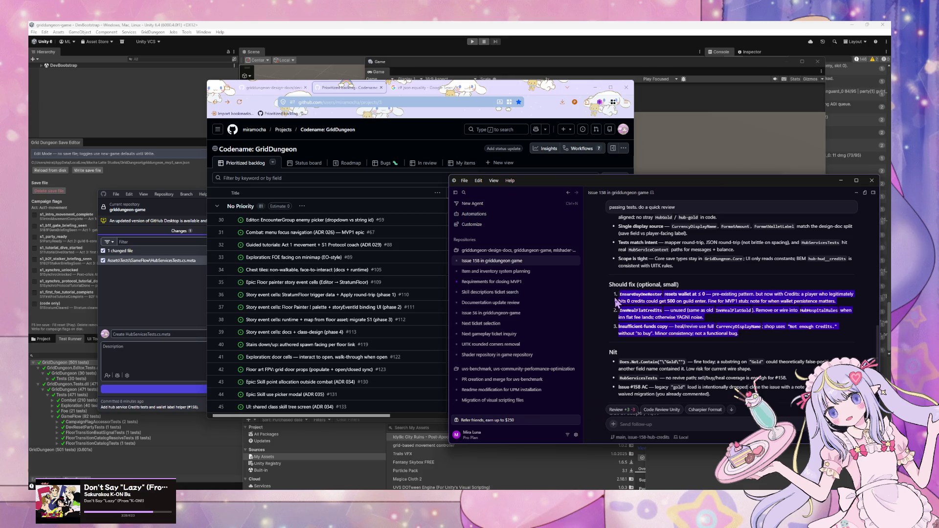
Draft the follow-up 'address the rest of the findings'.
scroll(678, 357, down, 3)
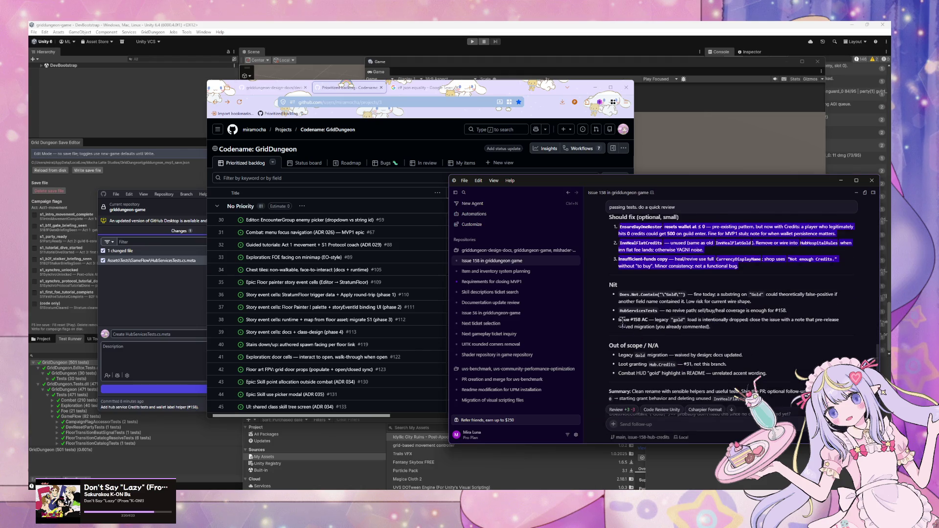
click(675, 422)
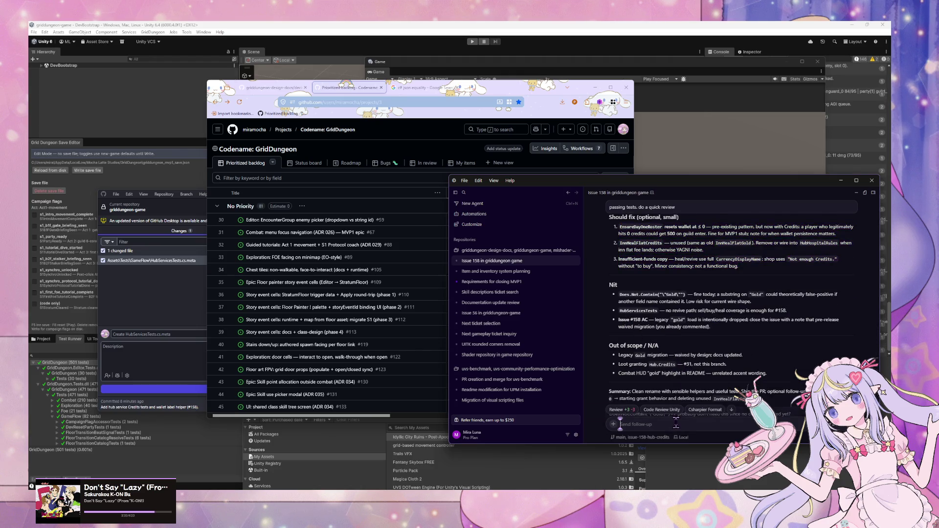
text(addre)
text(ss)
text( the rest)
text( of the findings)
Send 'address the rest of the findings' so the agent fixes HubServicesTests.cs.
key(Return)
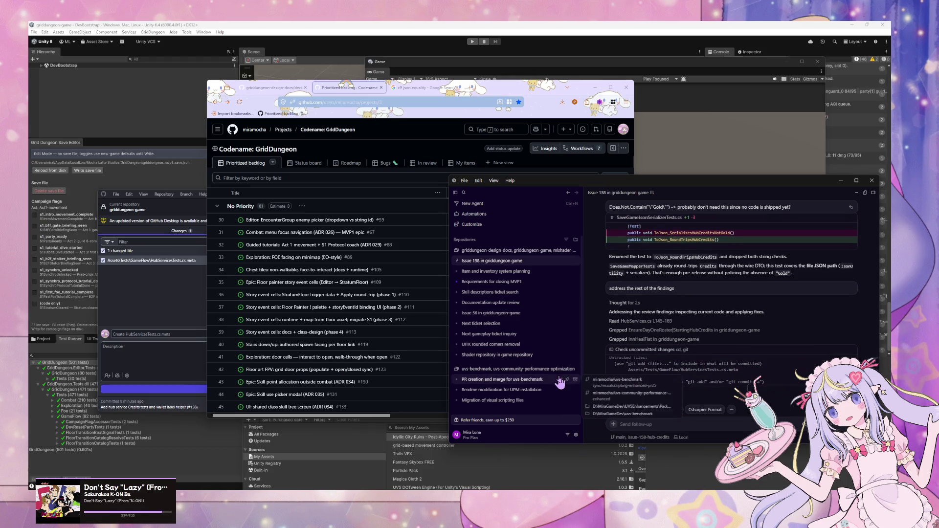
mouse_move(559, 383)
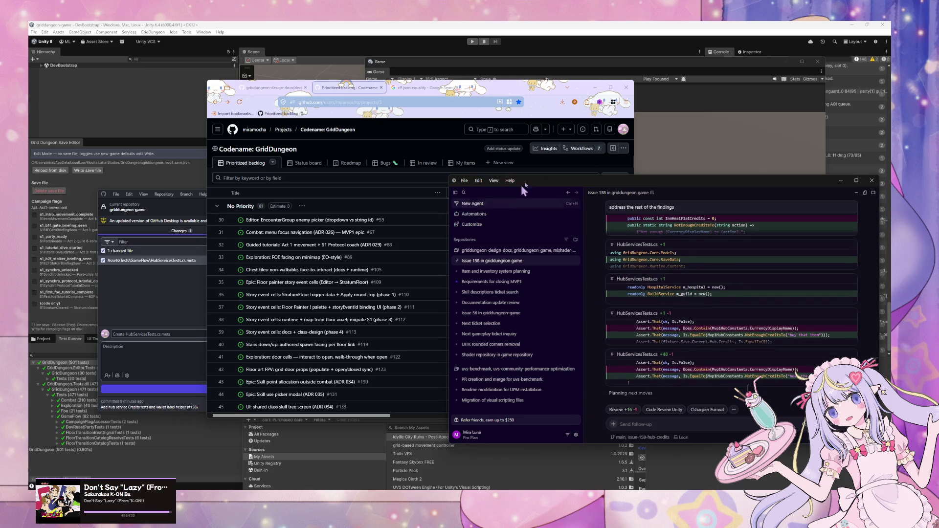
Bring the browser forward on the design-docs party inventory model page.
drag(556, 179, 534, 139)
click(344, 142)
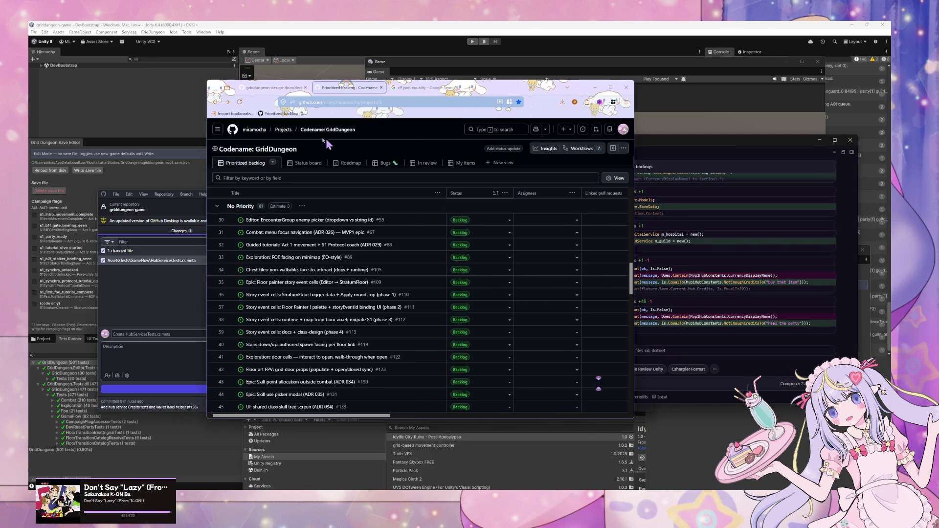
click(274, 88)
scroll(321, 364, down, 1)
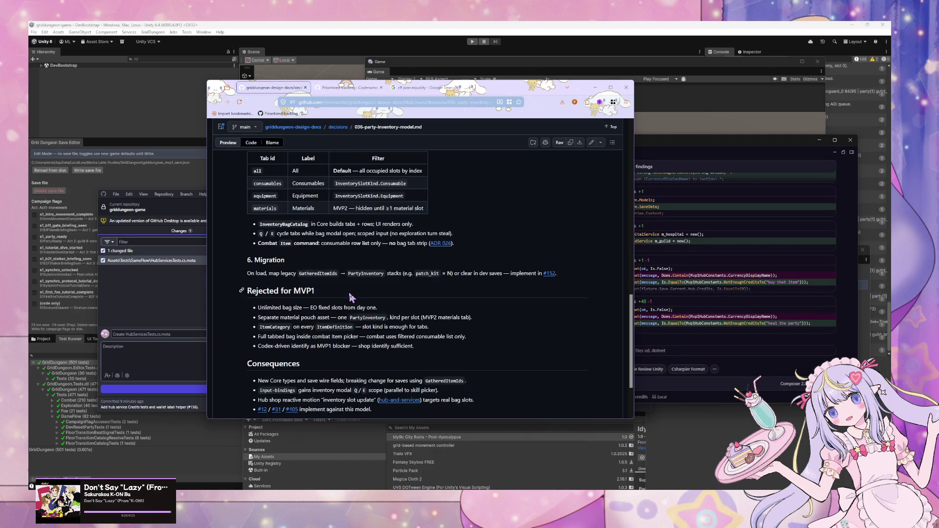
drag(631, 361, 631, 162)
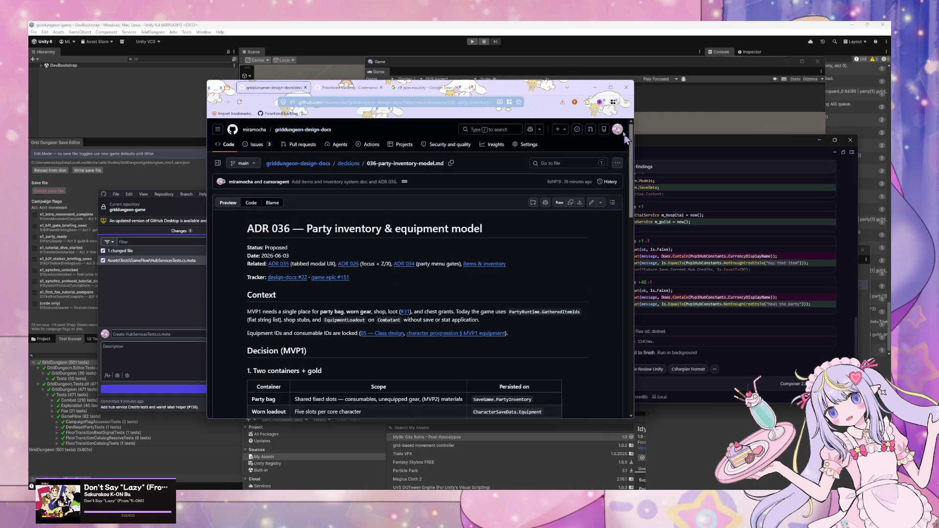
Go up via the decisions folder to the griddungeon-design-docs main page and browse its README index.
click(341, 166)
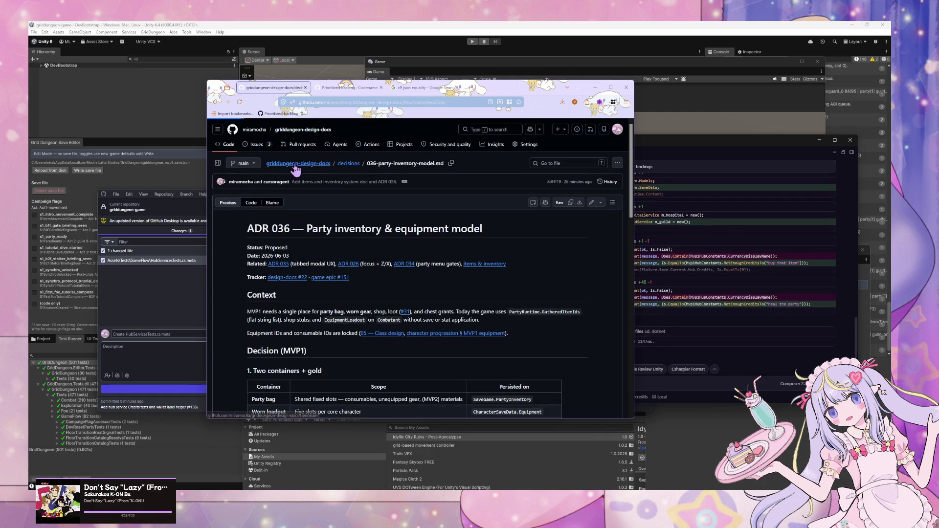
click(298, 163)
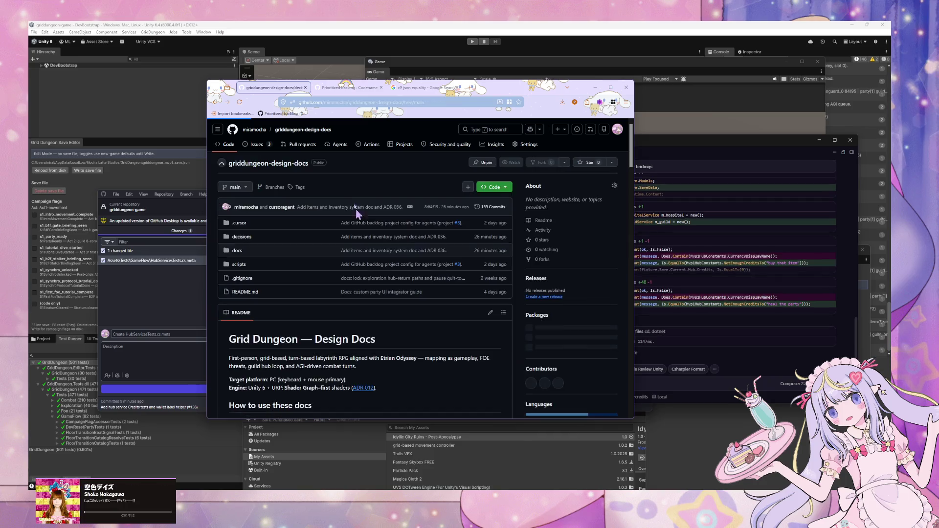
scroll(347, 217, down, 4)
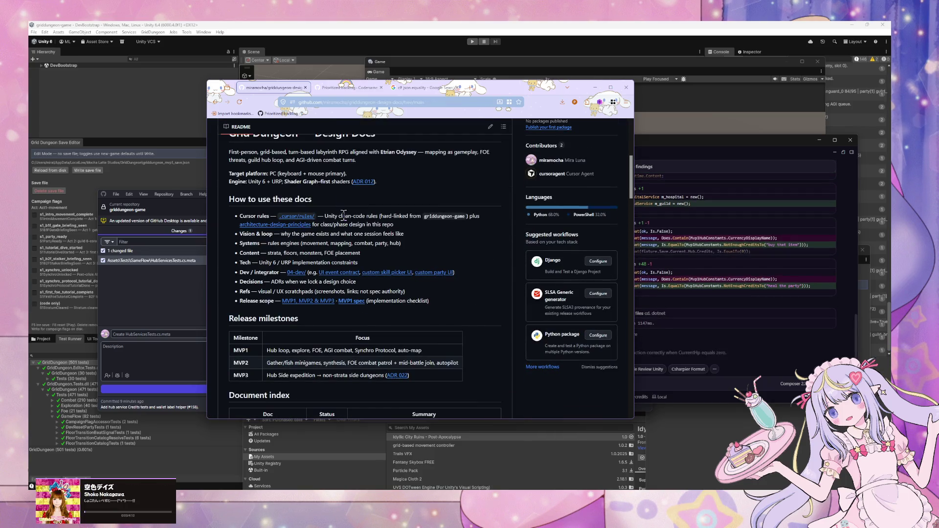
scroll(342, 198, down, 3)
scroll(341, 193, down, 10)
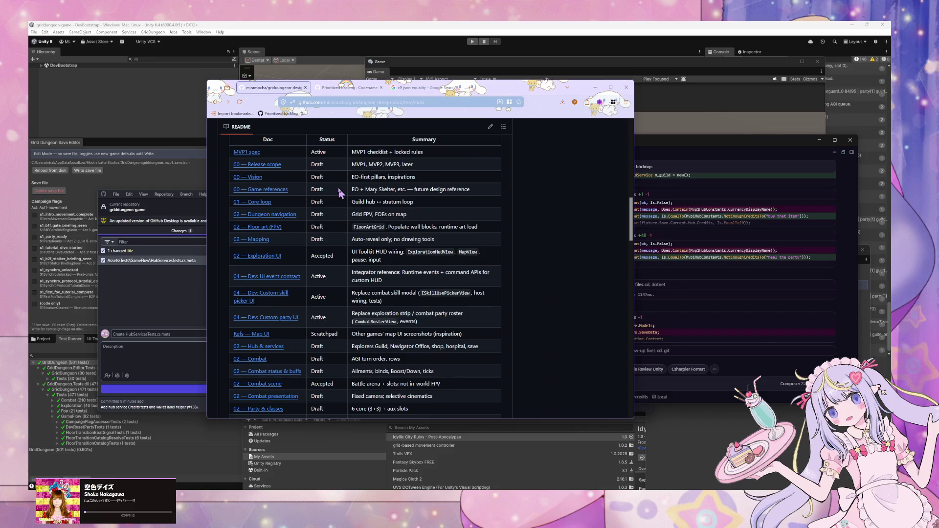
scroll(341, 190, down, 15)
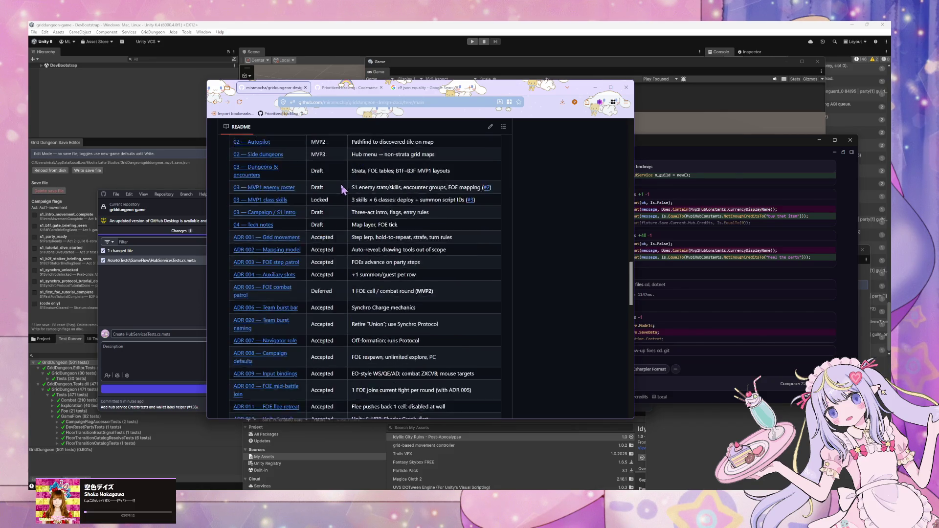
scroll(349, 189, down, 10)
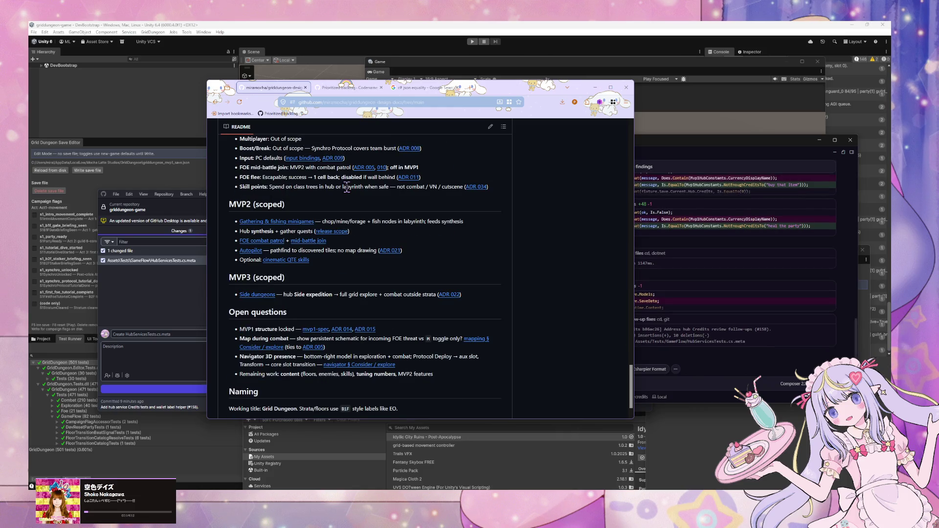
scroll(349, 223, up, 3)
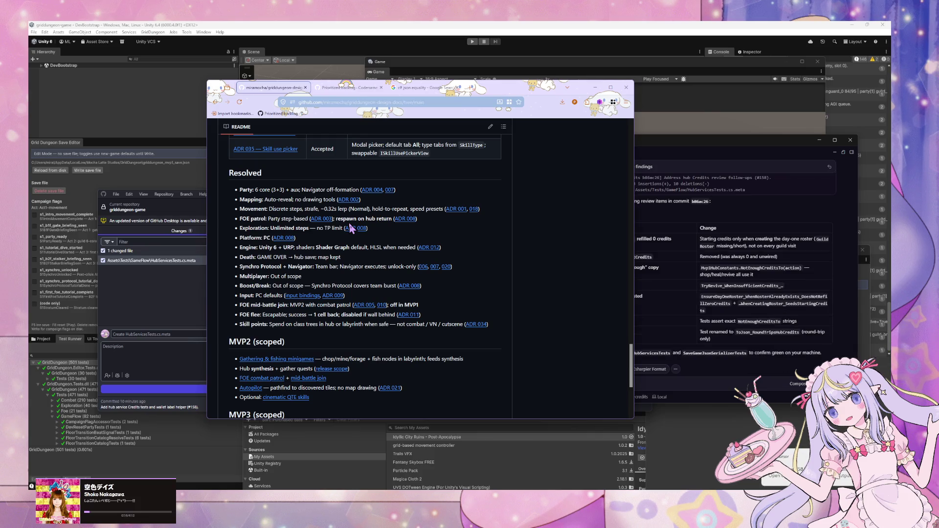
click(638, 344)
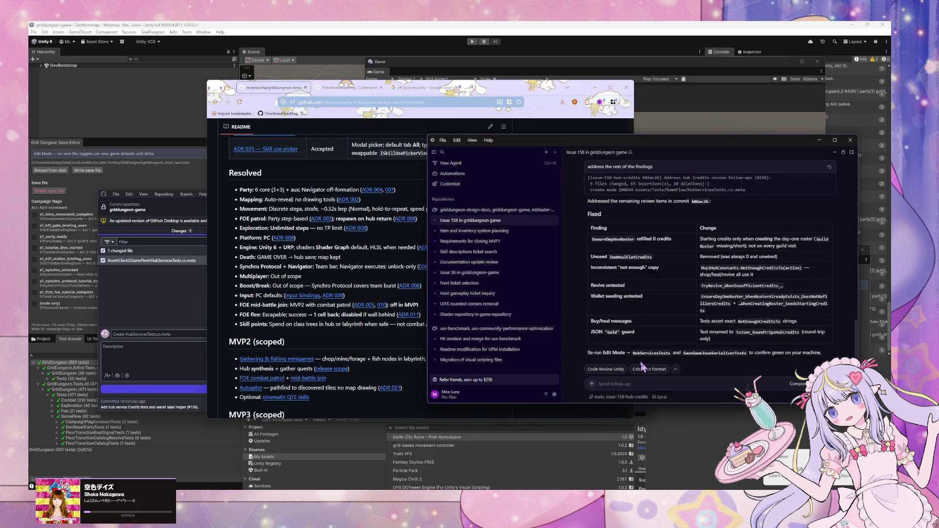
Switch to the Unity editor so it reloads the agent's committed changes.
click(56, 377)
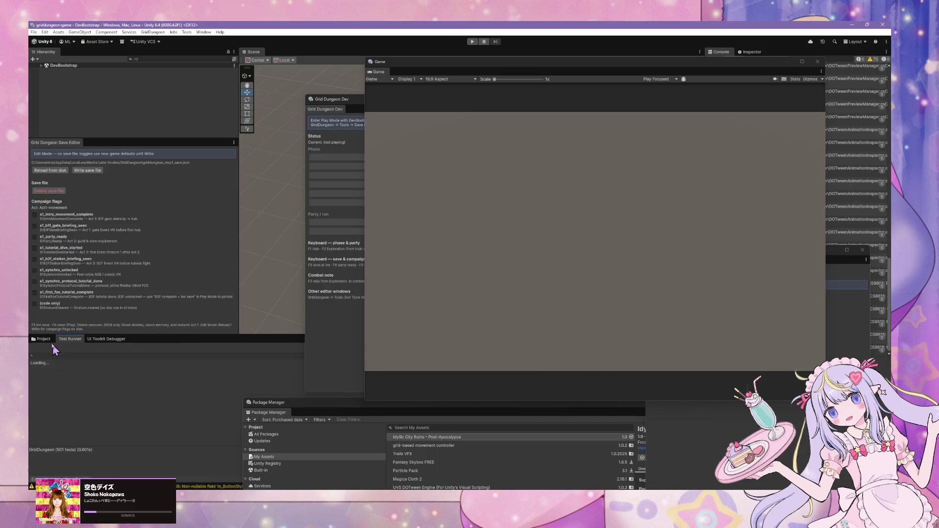
Run all GridDungeon tests from the root node, then check GitHub Desktop for local changes.
right_click(61, 364)
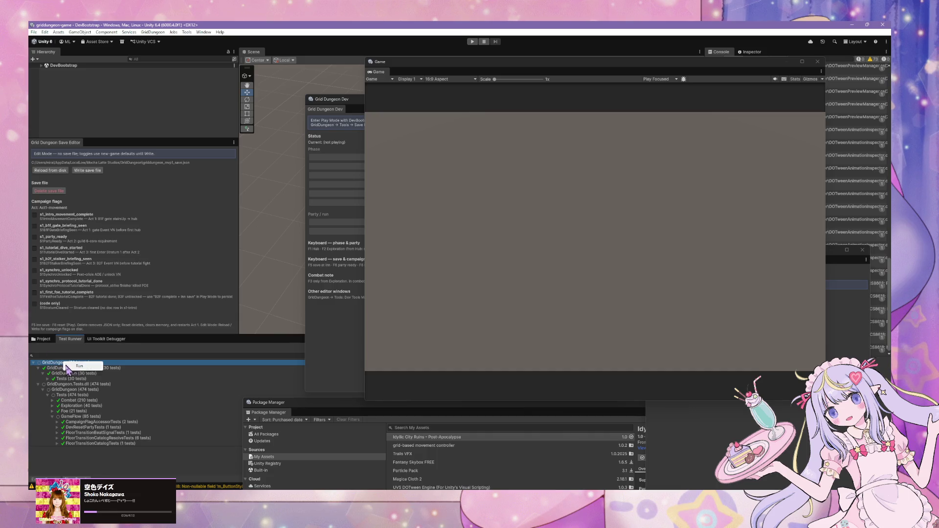
click(73, 368)
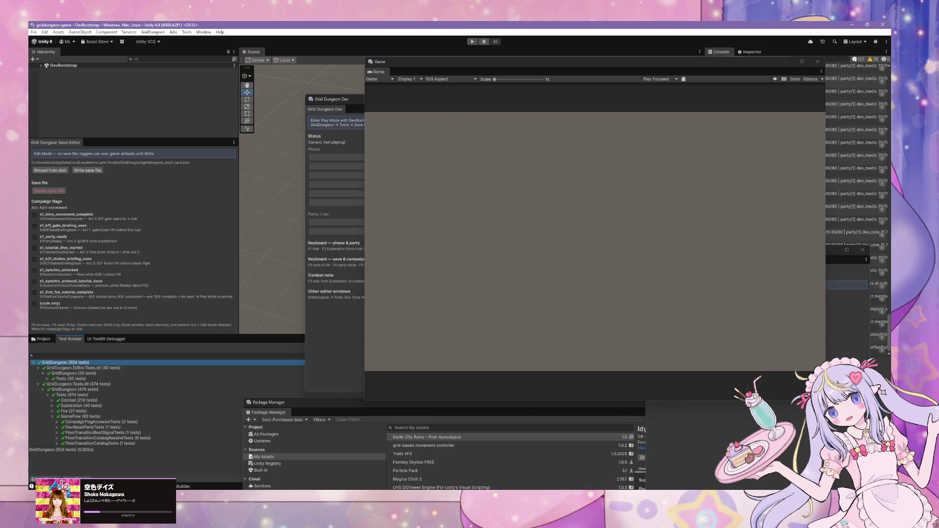
key(alt+Tab)
mouse_move(448, 195)
mouse_down()
mouse_move(480, 172)
mouse_move(638, 128)
mouse_up()
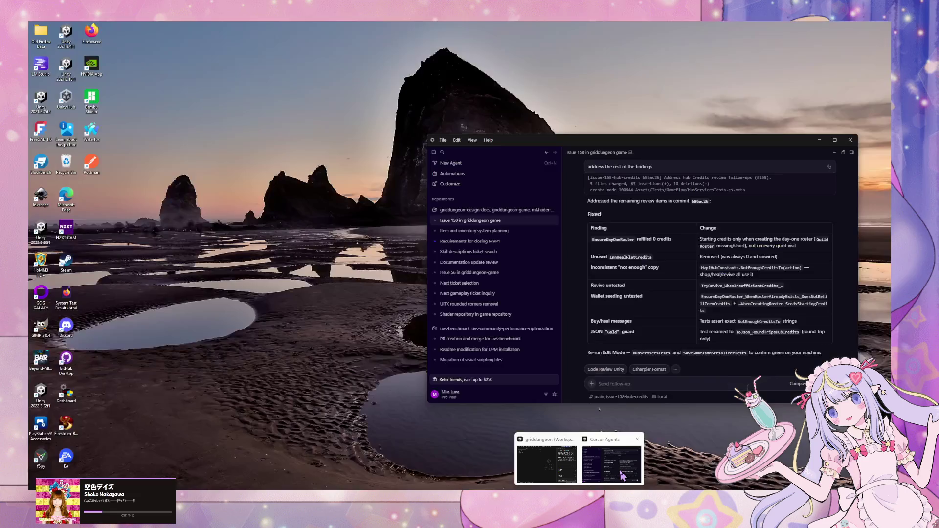
Tell the agent 'passing tests. create PR and merge it'.
click(615, 474)
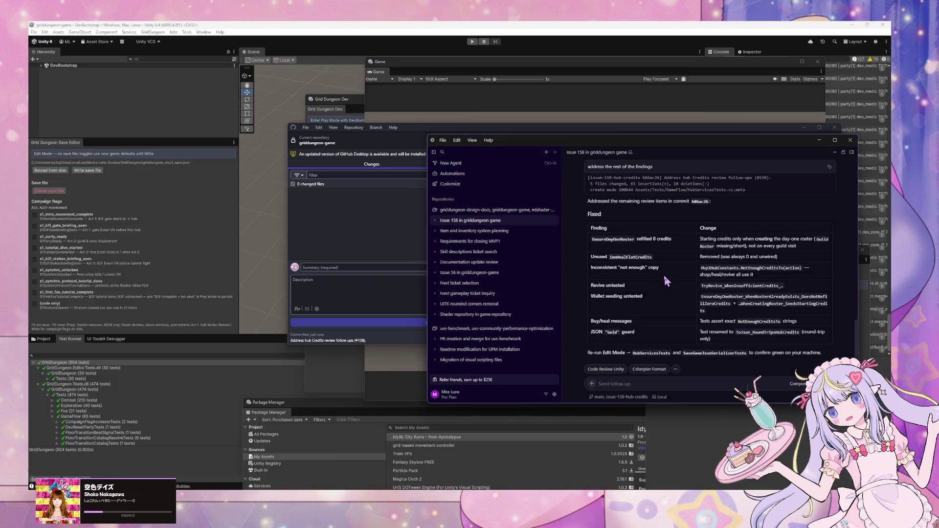
scroll(667, 283, up, 3)
text(te)
key(BackSpace)
key(BackSpace)
text(passing)
text( tests)
text( It's)
text( Create)
text( and merge)
key(Return)
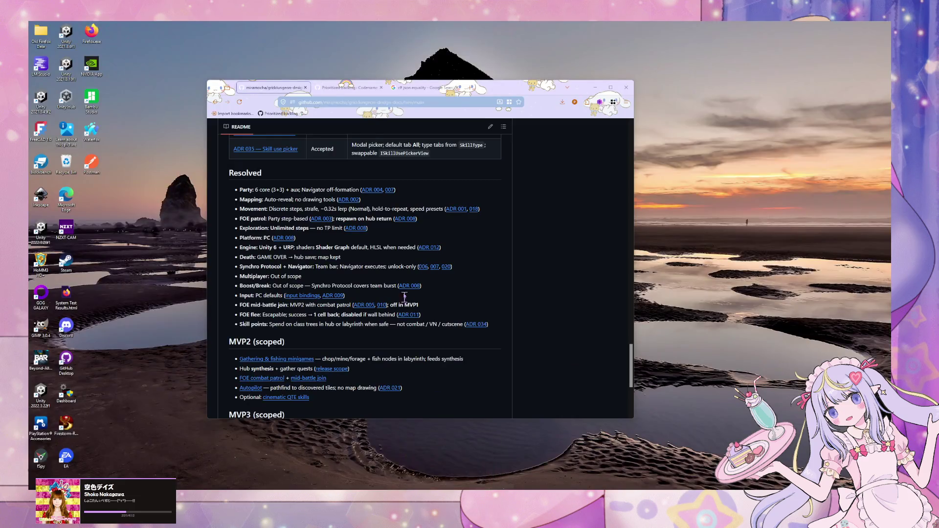
Open '05 — Class design MVP1' from the design-docs README index and read through it.
click(418, 457)
scroll(413, 266, up, 15)
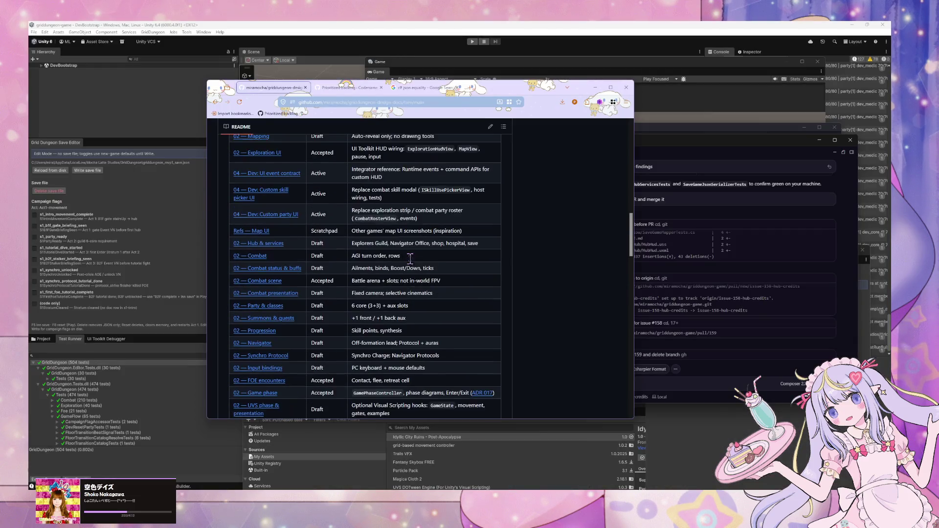
scroll(411, 262, up, 3)
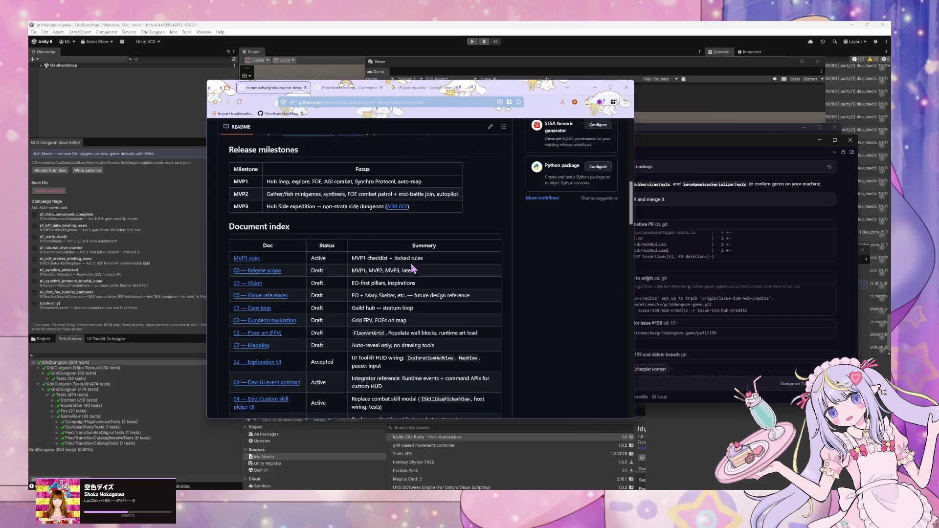
scroll(413, 268, down, 10)
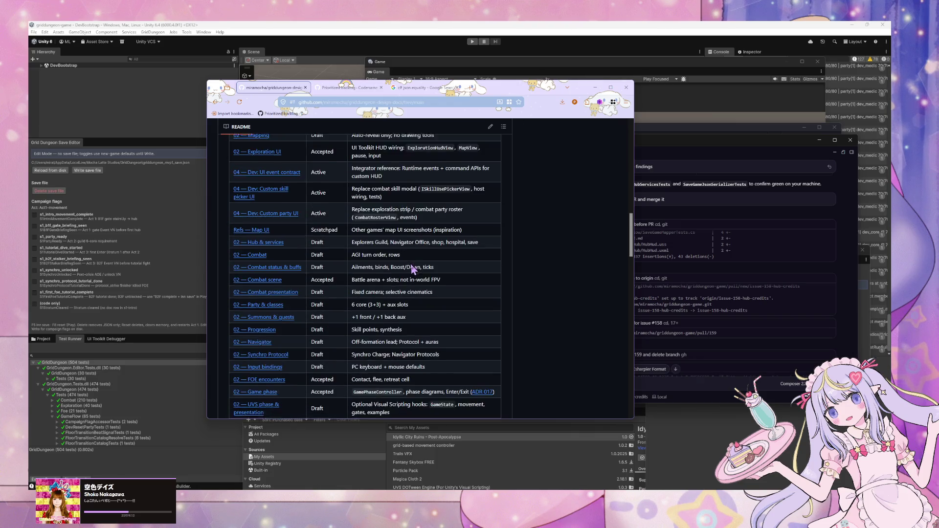
scroll(411, 265, down, 3)
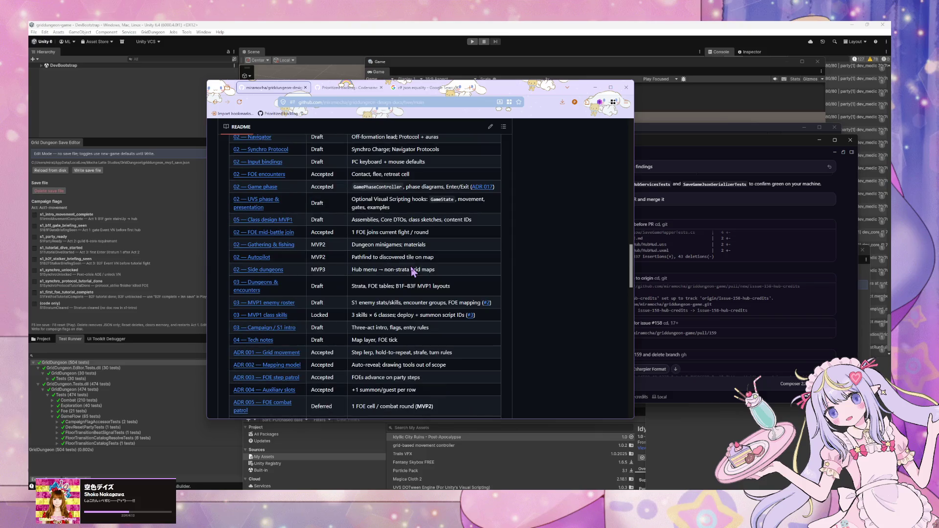
click(264, 223)
scroll(339, 251, down, 8)
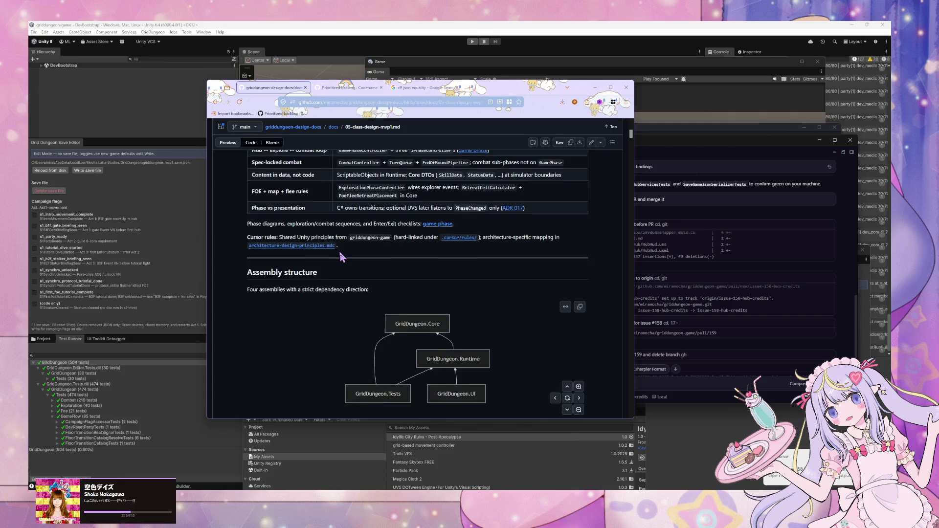
scroll(340, 251, down, 5)
scroll(391, 277, down, 8)
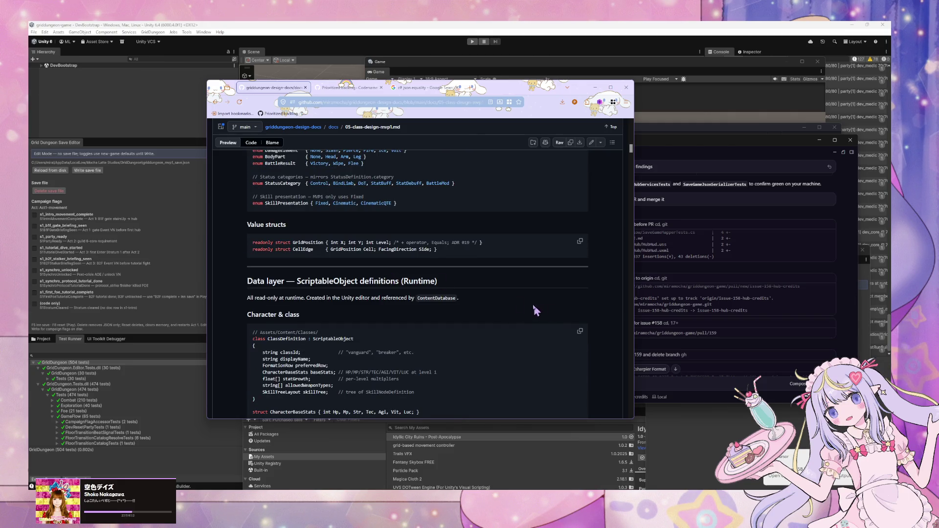
scroll(426, 288, down, 10)
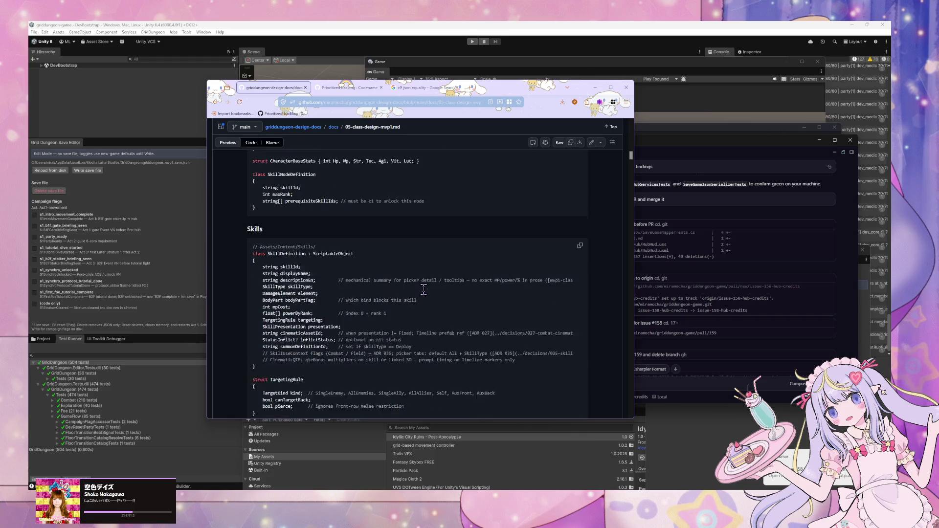
scroll(425, 293, down, 10)
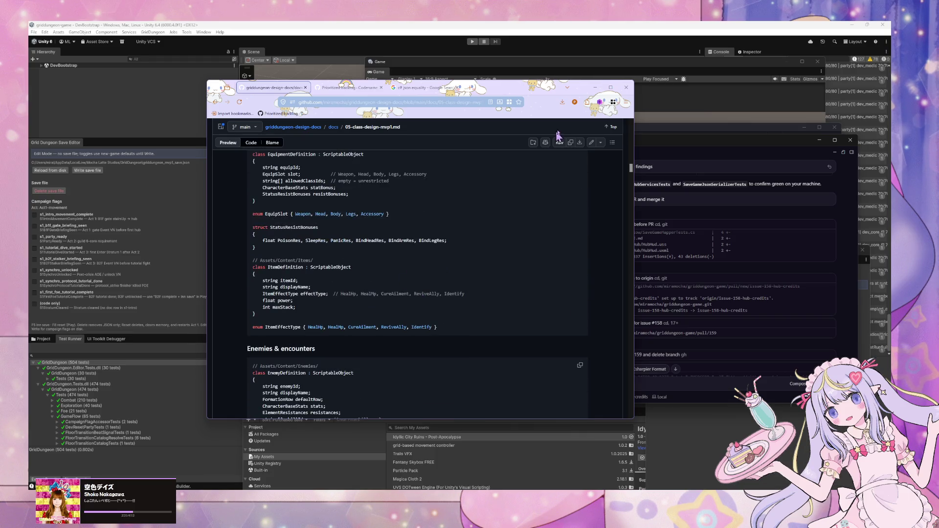
mouse_move(627, 168)
mouse_down()
mouse_move(648, 384)
mouse_move(632, 392)
mouse_up()
Follow the class design doc's link to combat-presentation.md and skim it.
click(717, 387)
click(340, 190)
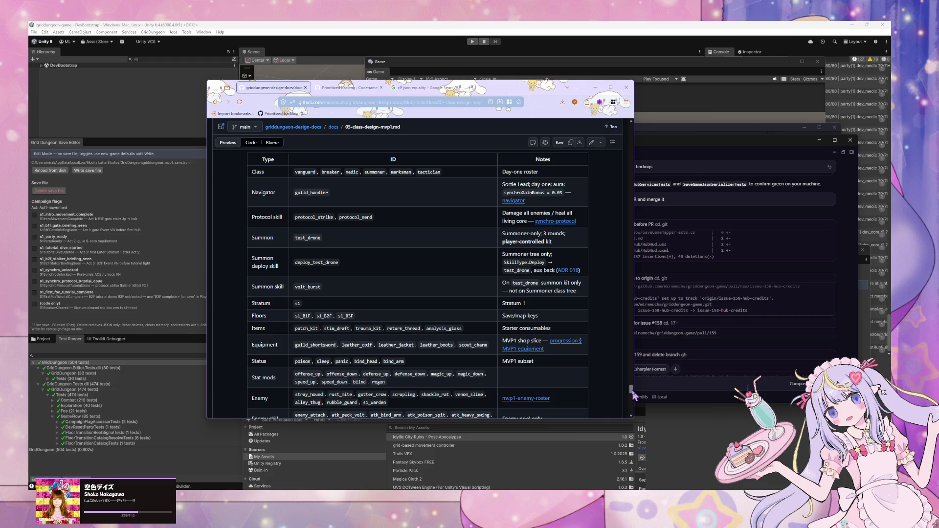
scroll(633, 394, down, 3)
scroll(433, 262, down, 4)
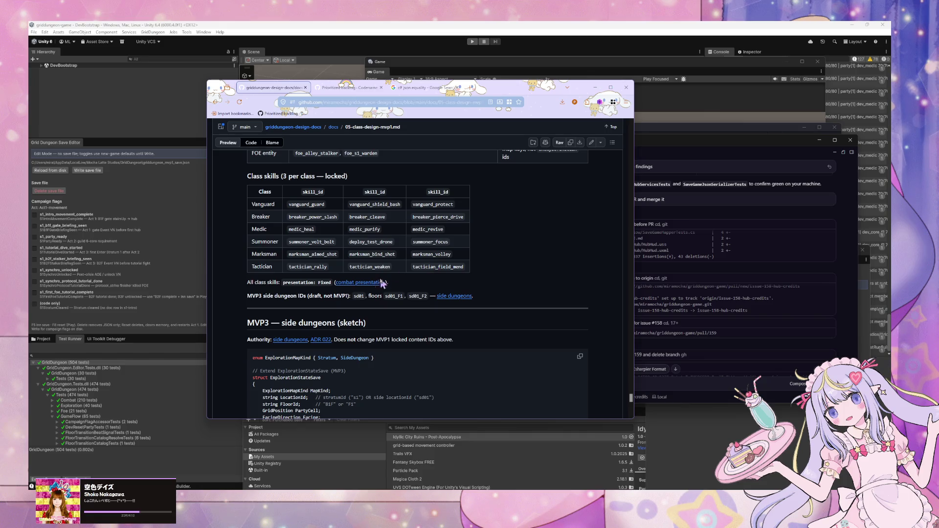
click(356, 283)
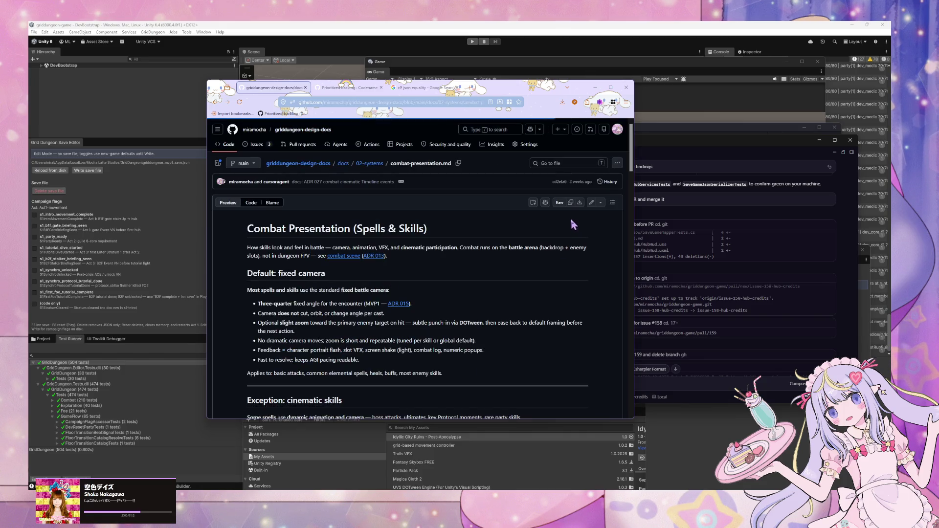
scroll(485, 204, down, 5)
scroll(483, 201, down, 10)
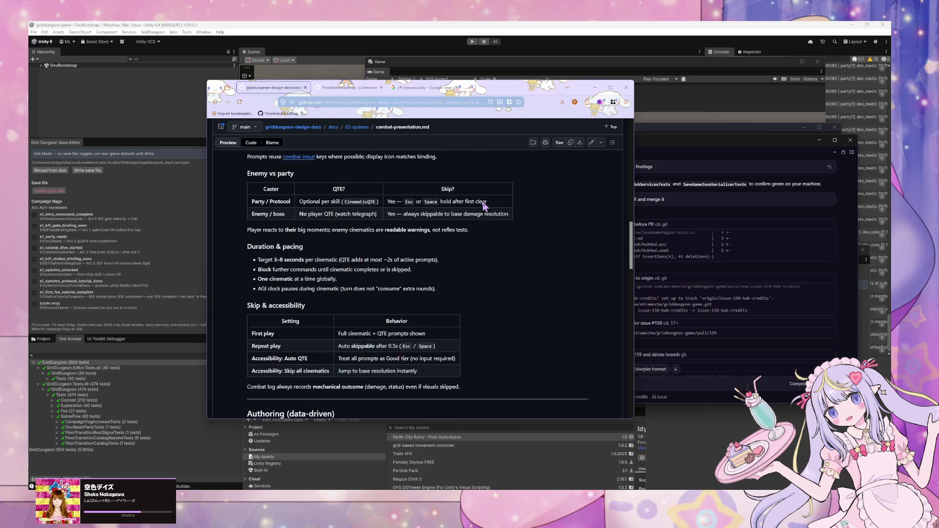
scroll(483, 207, down, 8)
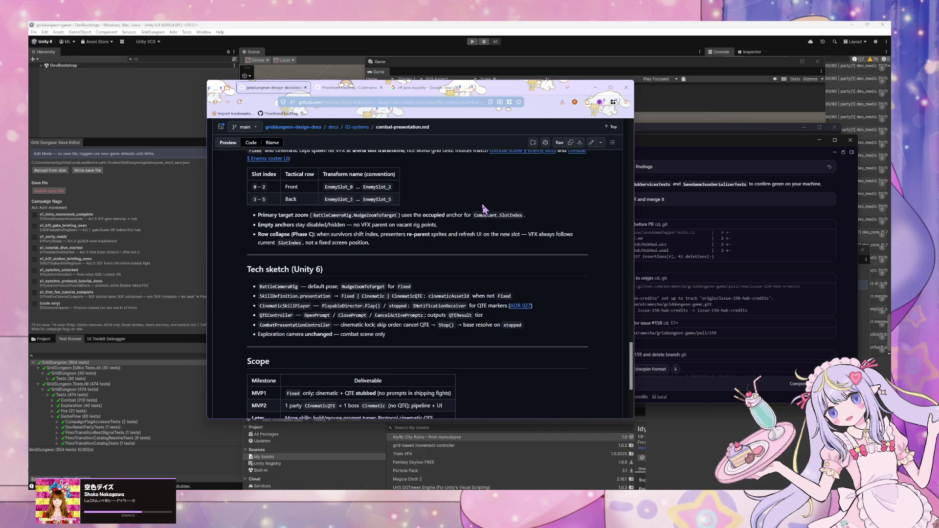
click(680, 362)
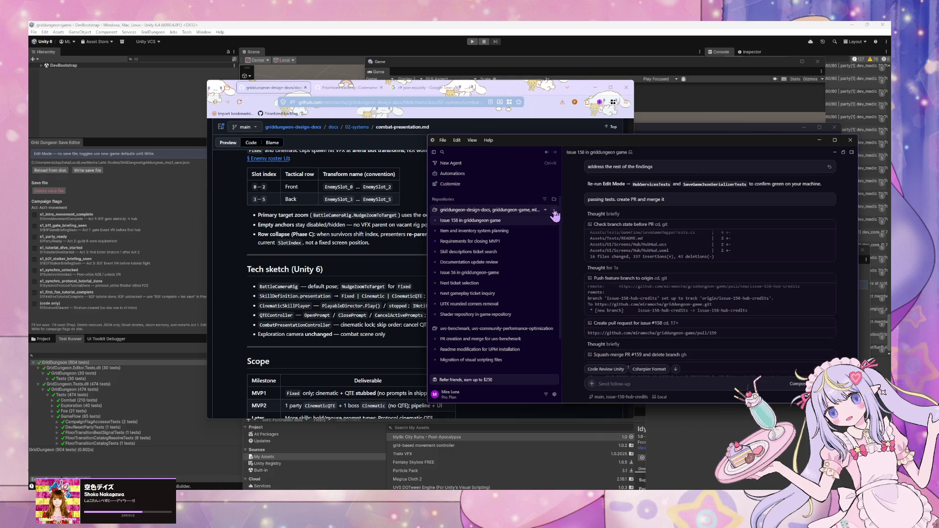
Ask a new chat where the docs listing all combat skills are, then check the Issue 158 conversation.
click(553, 210)
text(where is t)
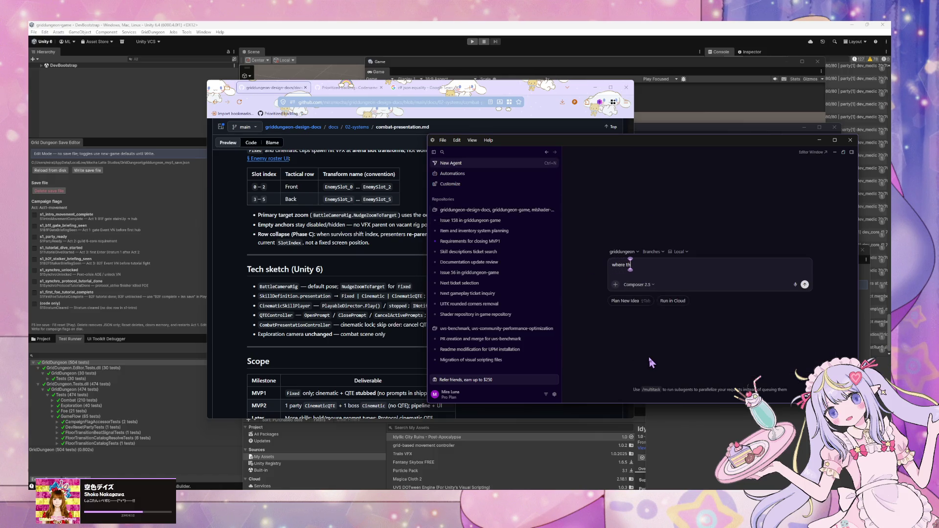
text(he docs that)
text( list all d)
text(ombat skills?)
key(Return)
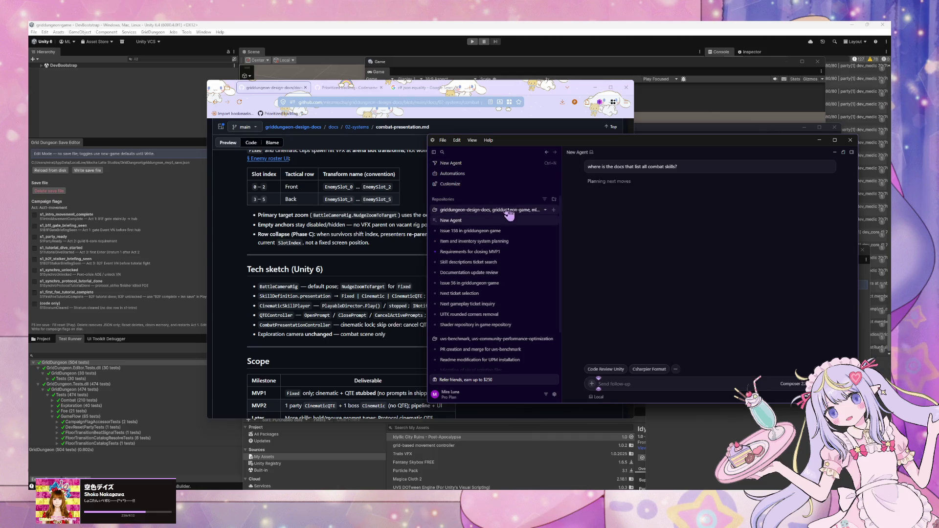
click(490, 230)
scroll(680, 281, up, 5)
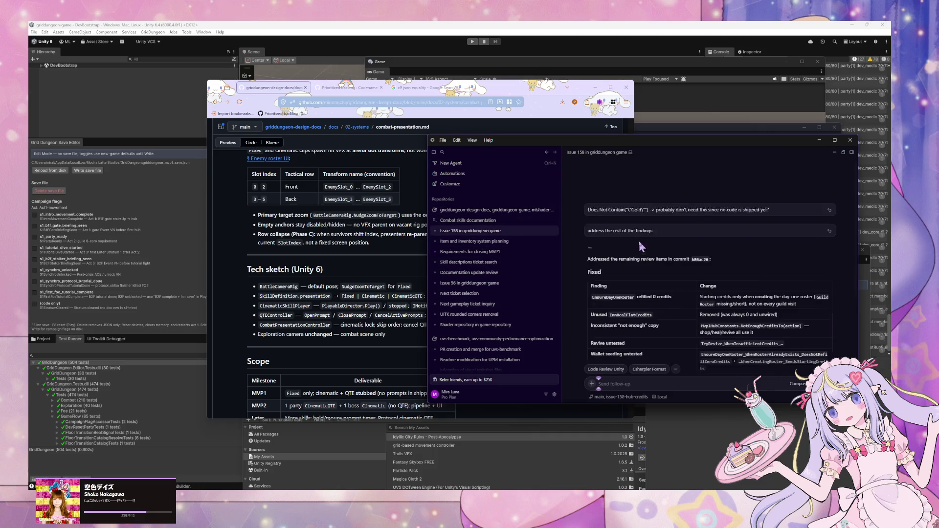
scroll(685, 290, down, 4)
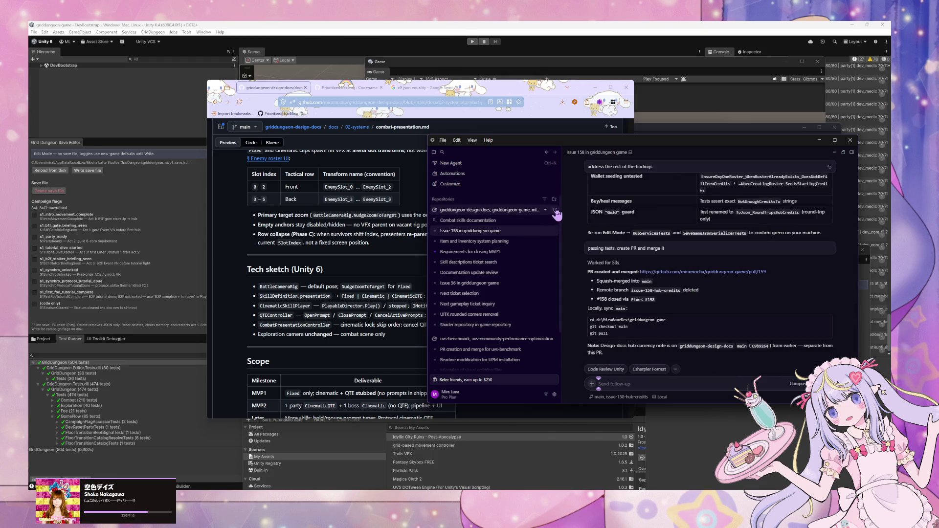
Ask another new chat to 'find the epic about inventory system. what's the ticket'.
click(556, 210)
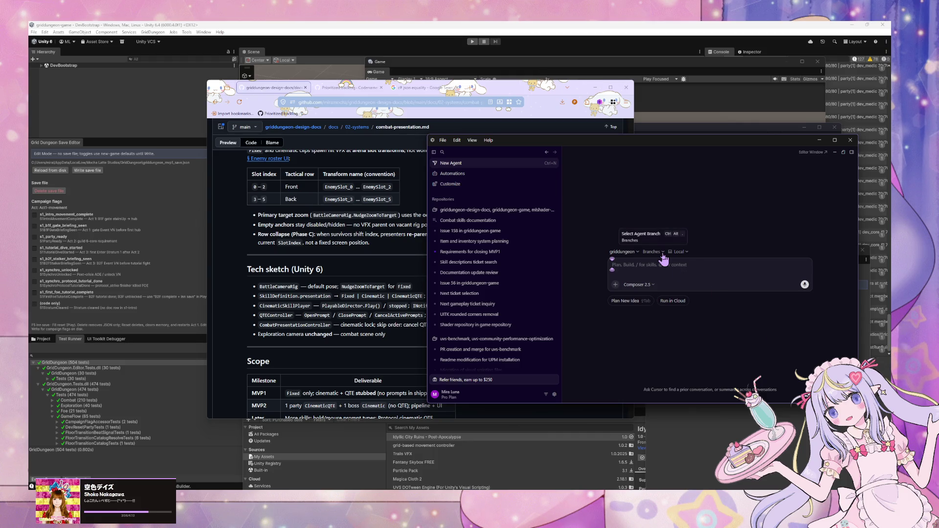
text(wh)
text(at's the)
text( next)
key(ctrl+a)
text(find the)
text( epic)
text( about inve)
text(ntory system.)
text( what's the t)
text(icket)
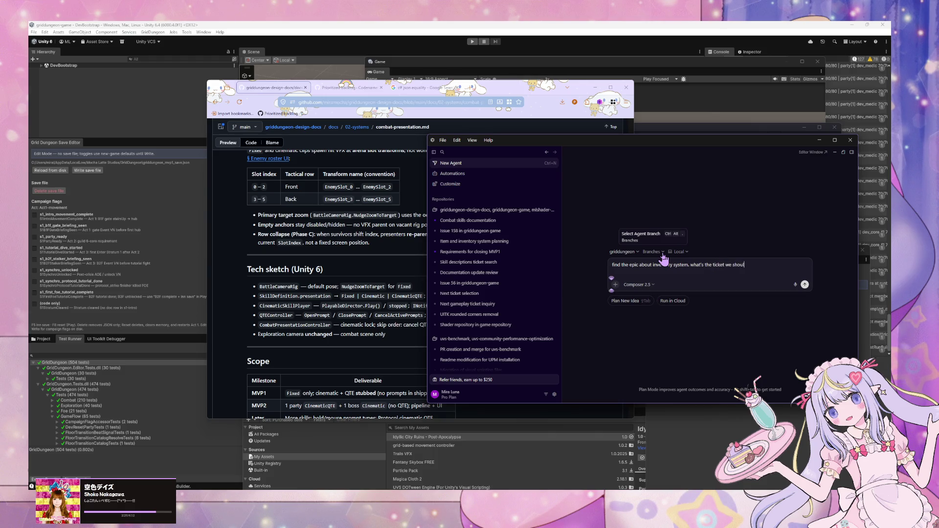
text(d start on?)
key(Return)
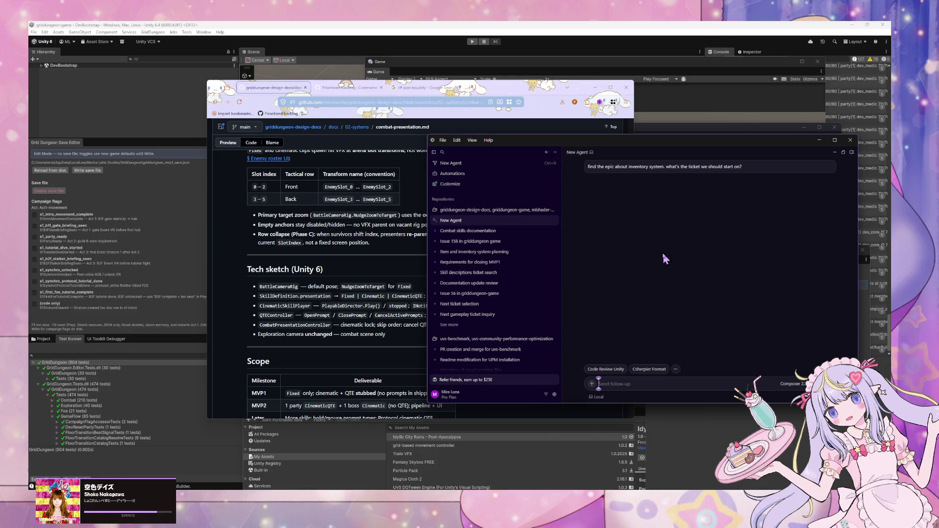
Read the Combat skills documentation reply and open the mvp1-class-skills.md doc it names.
click(510, 231)
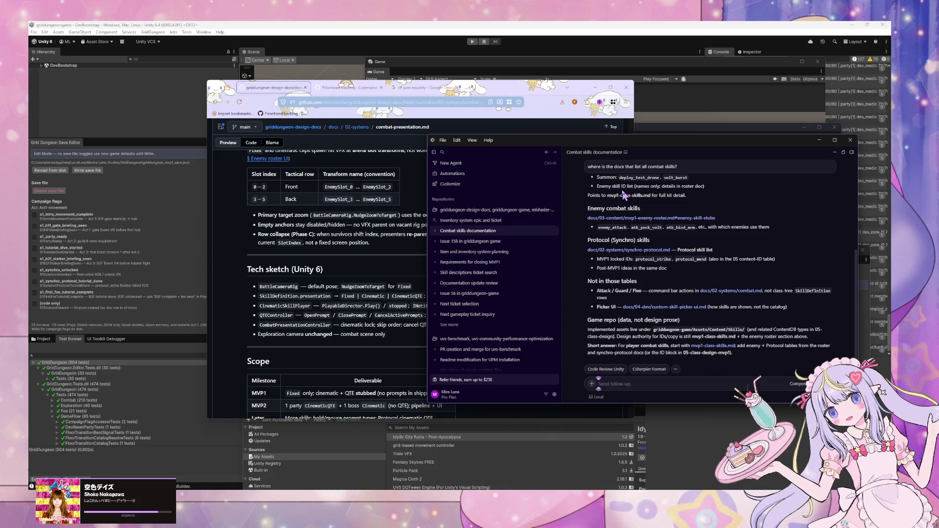
scroll(624, 196, up, 5)
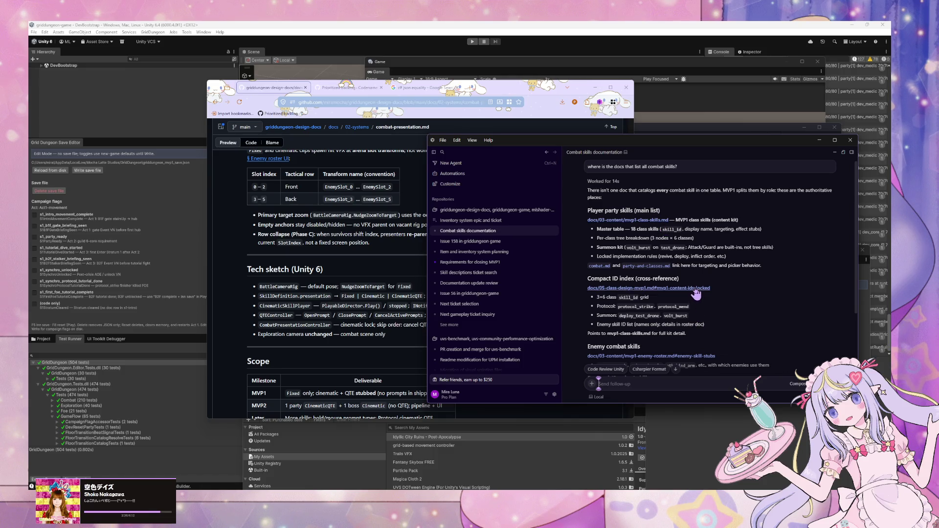
scroll(719, 280, down, 2)
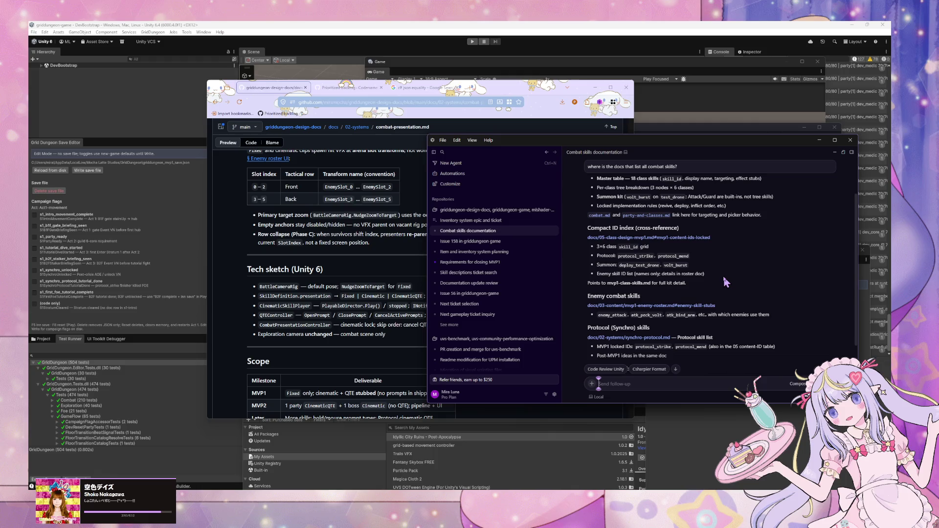
scroll(726, 282, up, 2)
click(622, 220)
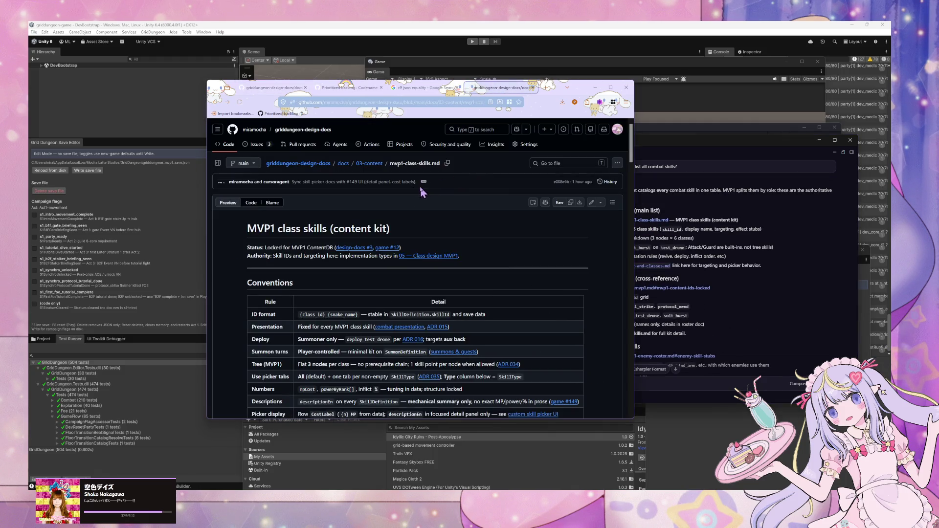
Scroll the mvp1-class-skills.md master table, select the deploy_test_drone skill id, and return to Cursor.
scroll(420, 186, down, 15)
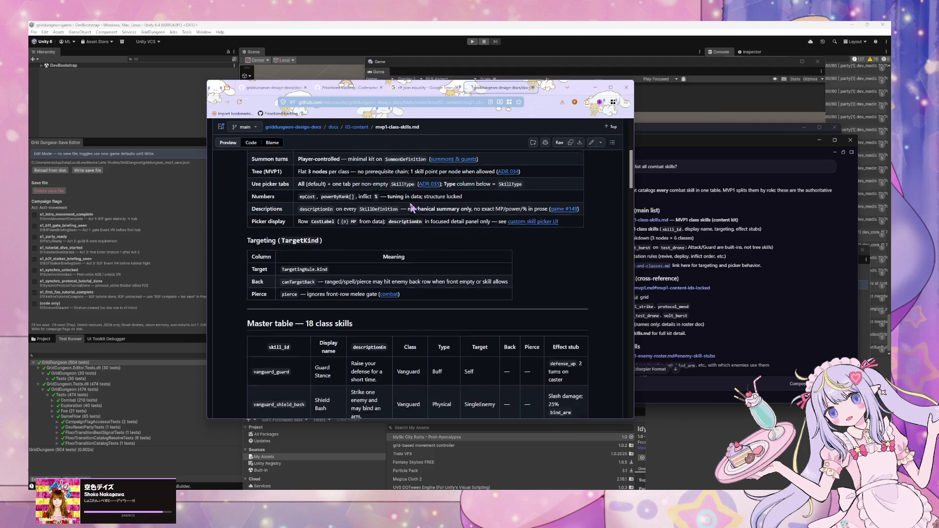
scroll(411, 209, down, 3)
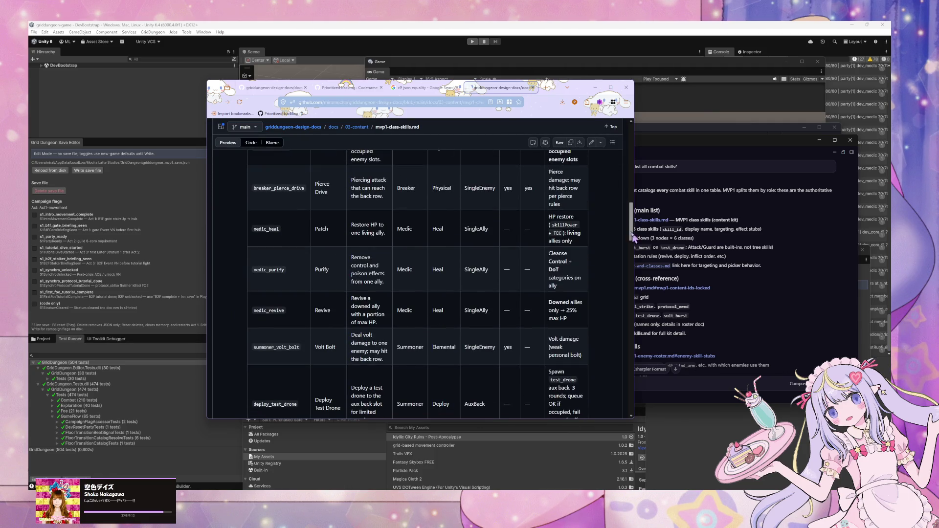
scroll(634, 227, down, 1)
mouse_move(635, 228)
mouse_down()
mouse_move(640, 190)
mouse_move(642, 274)
mouse_move(644, 248)
mouse_up()
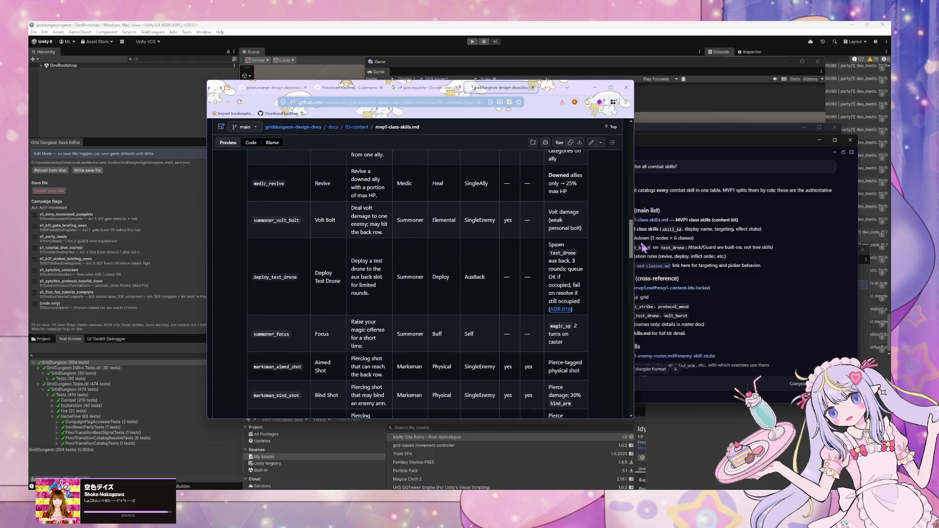
triple_click(329, 281)
drag(298, 287, 334, 274)
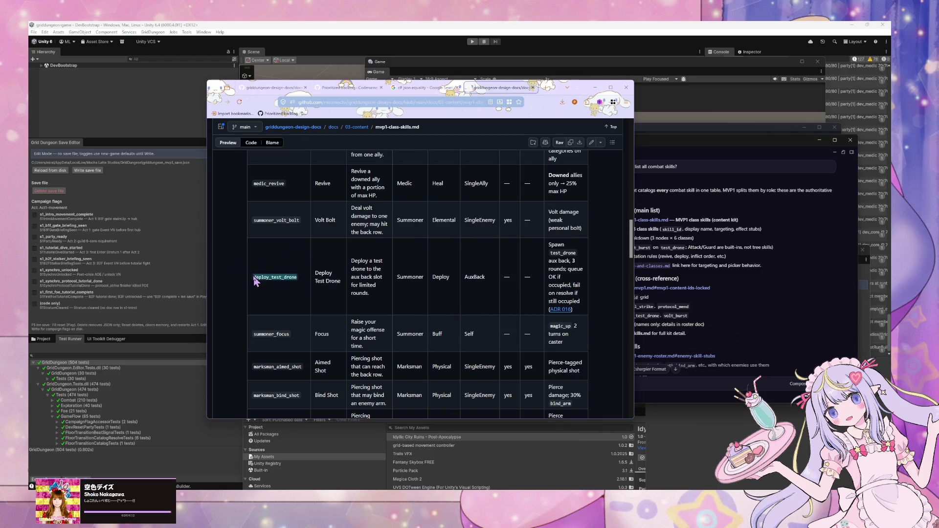
click(681, 306)
scroll(681, 298, down, 5)
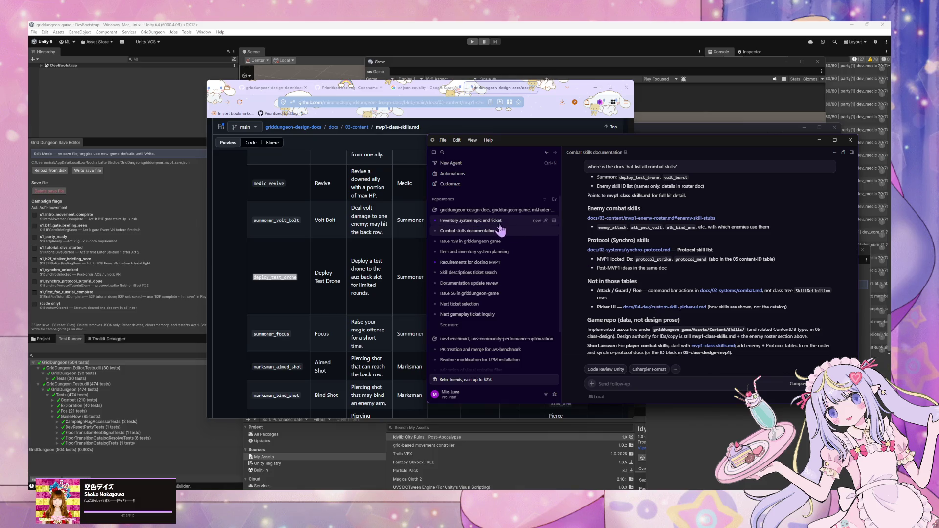
Start a new griddungeon agent asking to rename test_drone and Test drone to scout_drone.
click(476, 221)
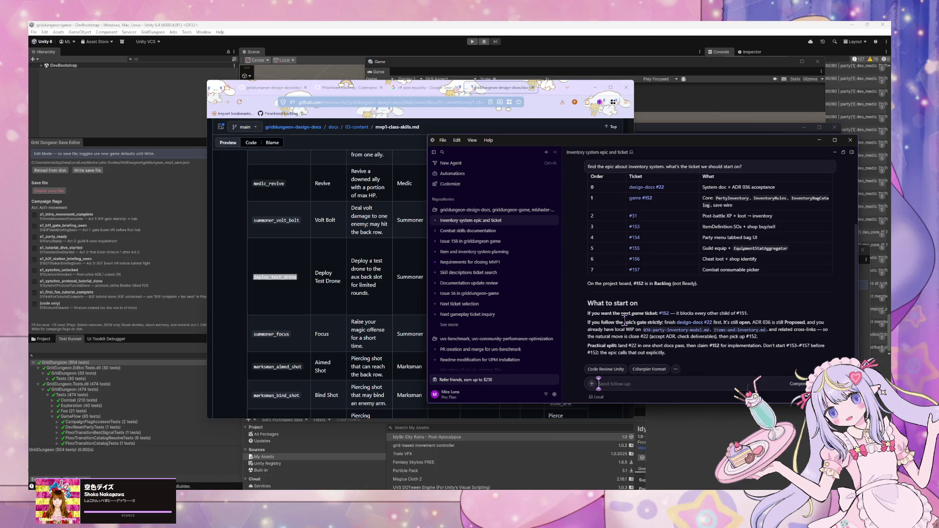
scroll(718, 304, up, 3)
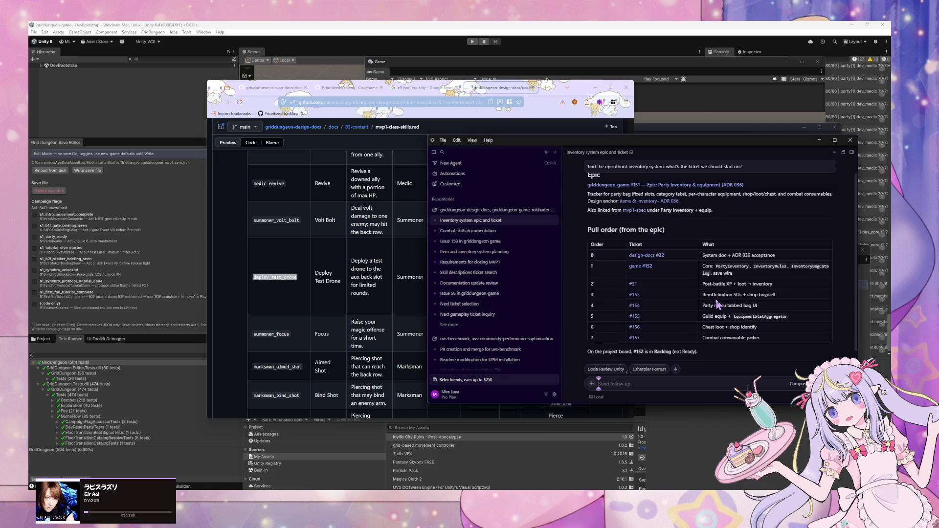
click(554, 211)
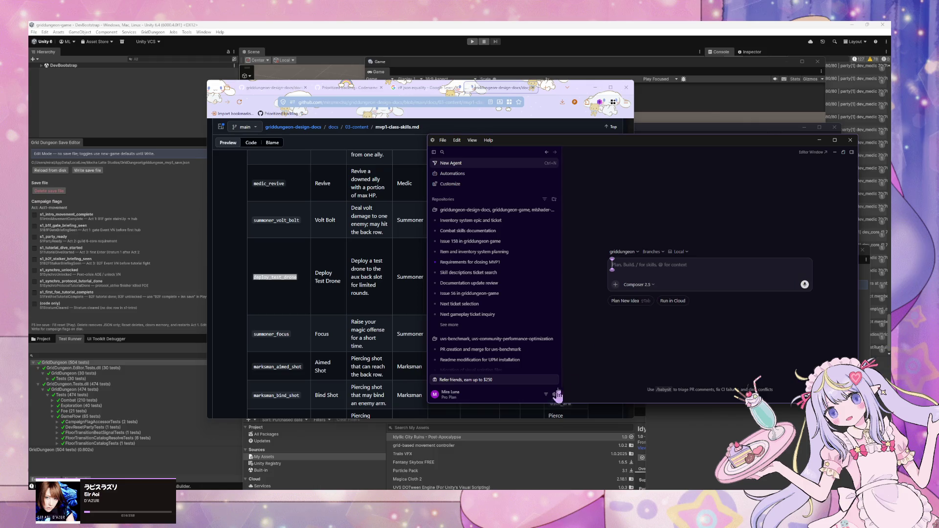
text(let)
text('s change)
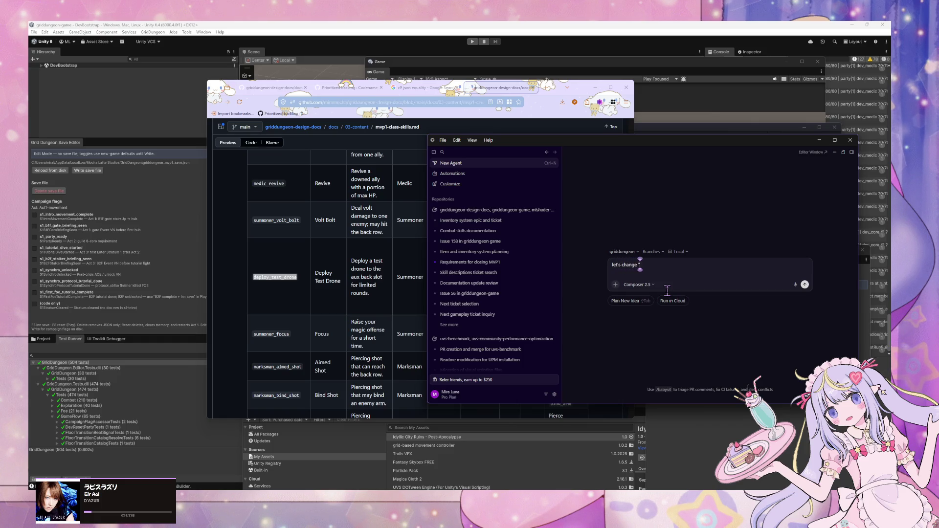
text( "test_)
text(drone")
text(/"Test drone)
text( to "sc)
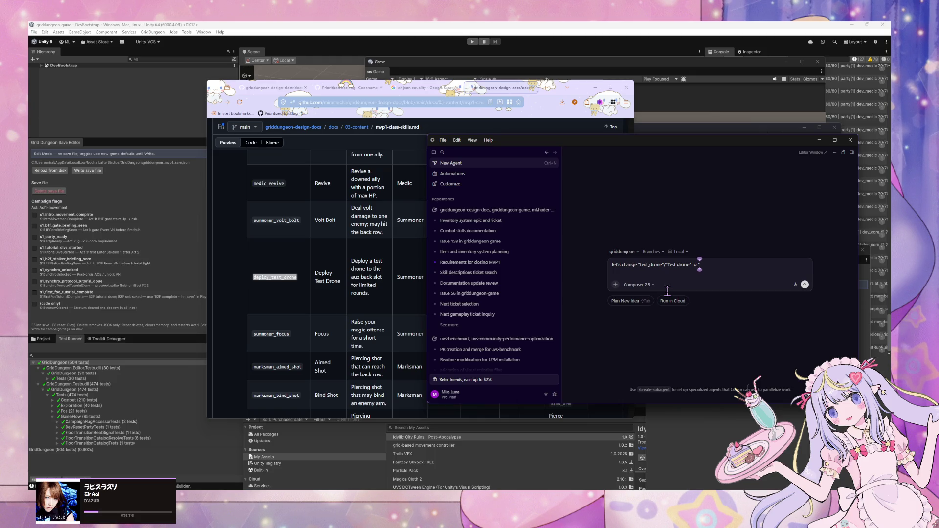
text("scout)
text(rone)
key(Left)
key(Left)
key(Left)
key(BackSpace)
text(_)
key(End)
text(ha)
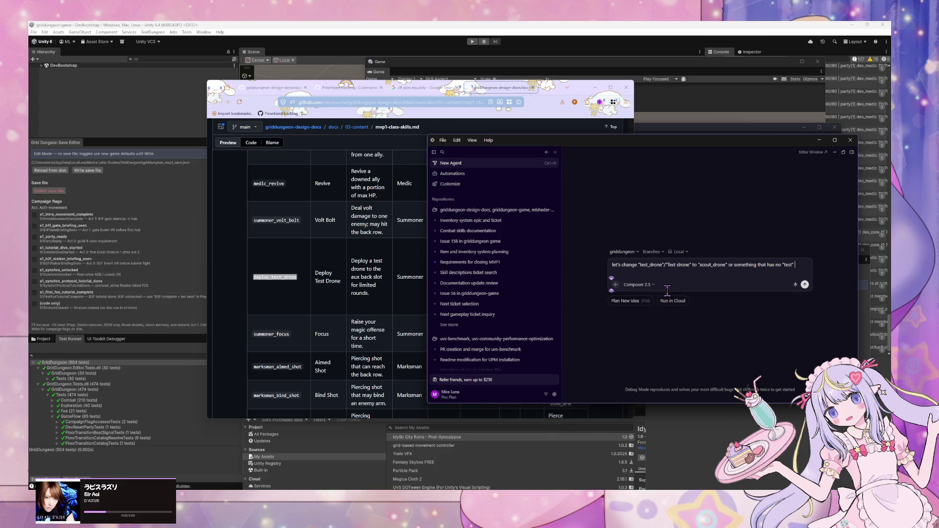
text(e name)
key(Return)
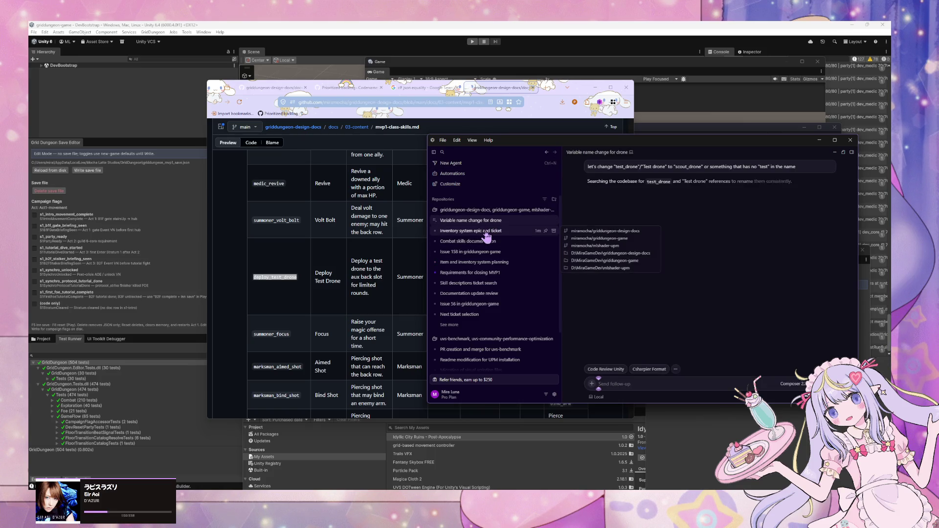
Check the drone rename agent's progress, then open issue #152 from the inventory epic chat.
click(540, 237)
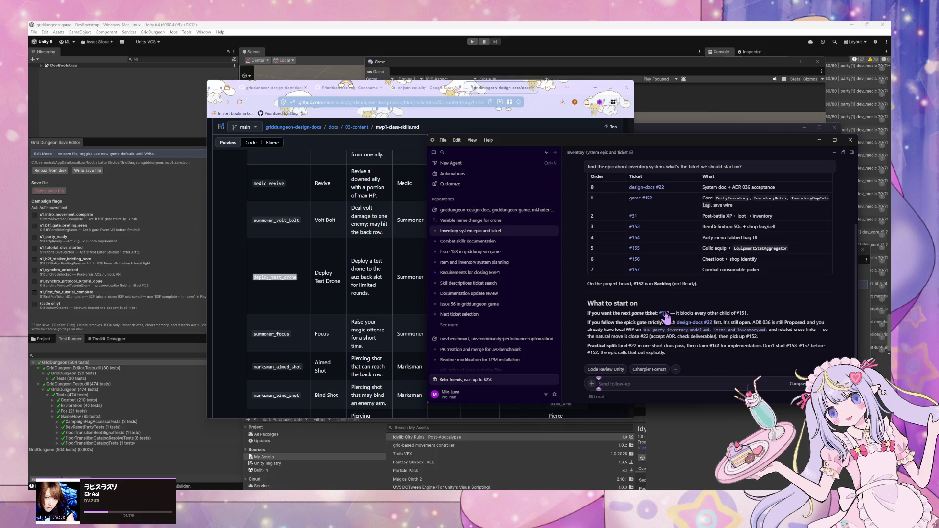
click(497, 223)
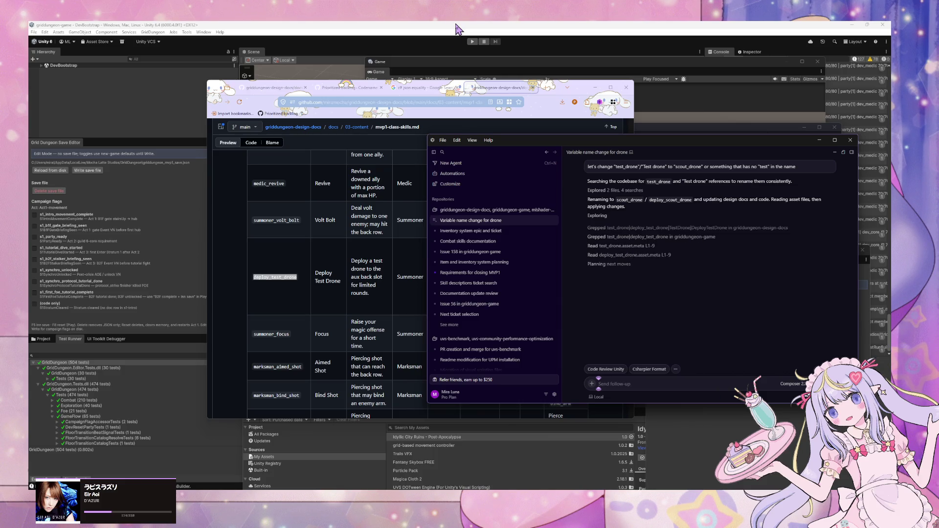
click(493, 232)
scroll(665, 317, up, 1)
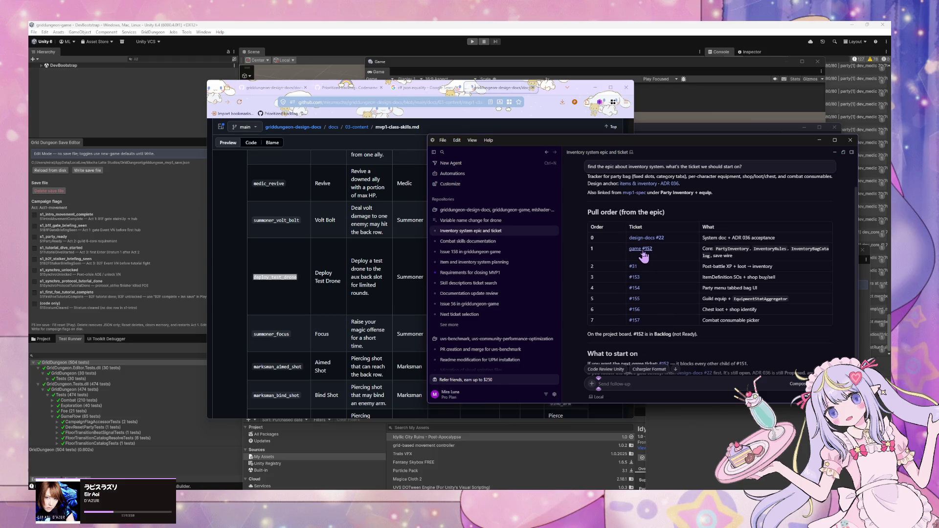
scroll(681, 279, down, 2)
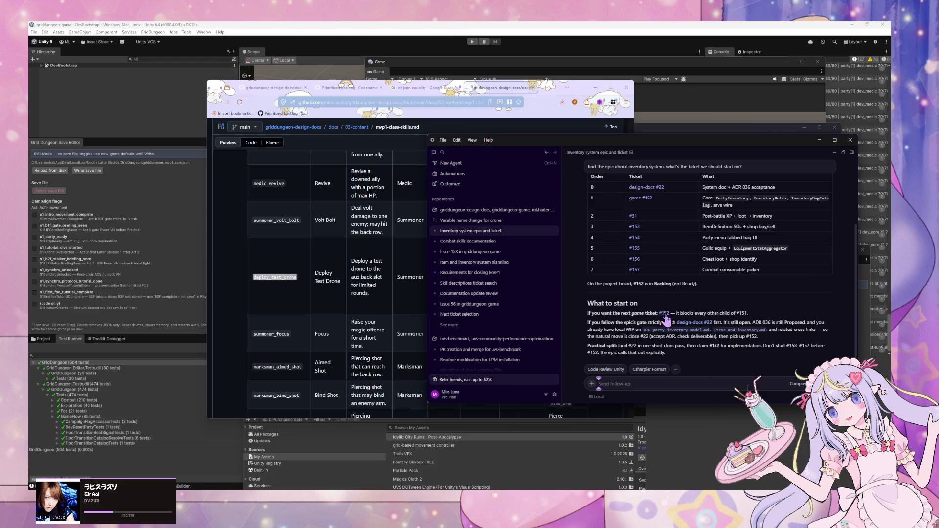
click(664, 313)
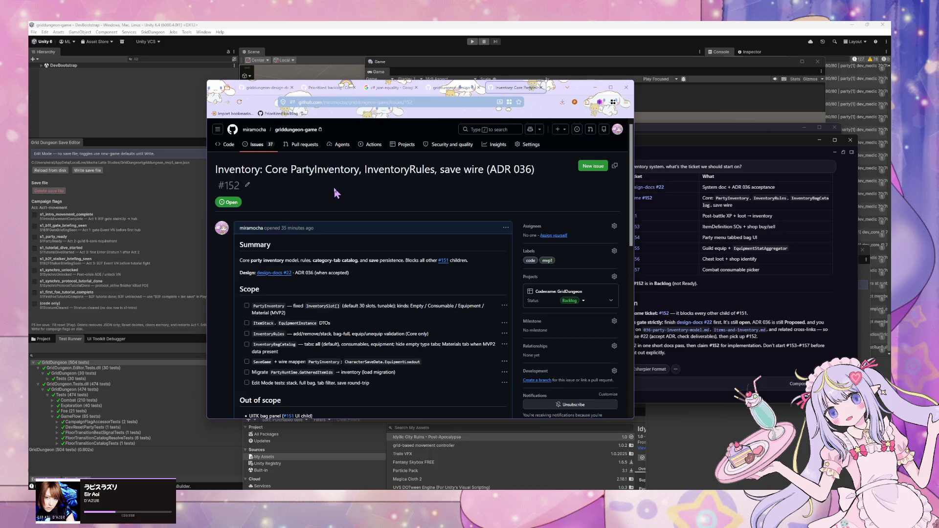
Ask the inventory agent to pull in #152, then view the drone rename agent's changes.
scroll(335, 189, down, 2)
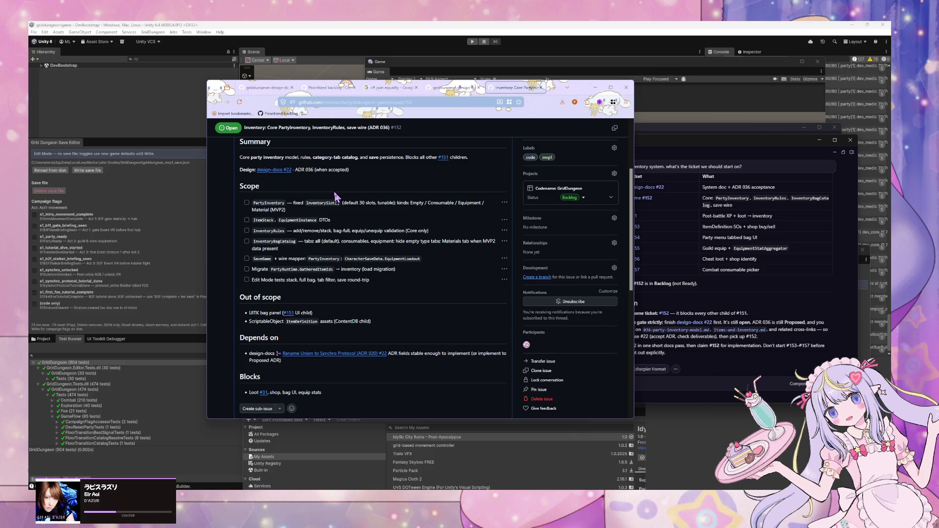
scroll(337, 195, up, 2)
click(697, 384)
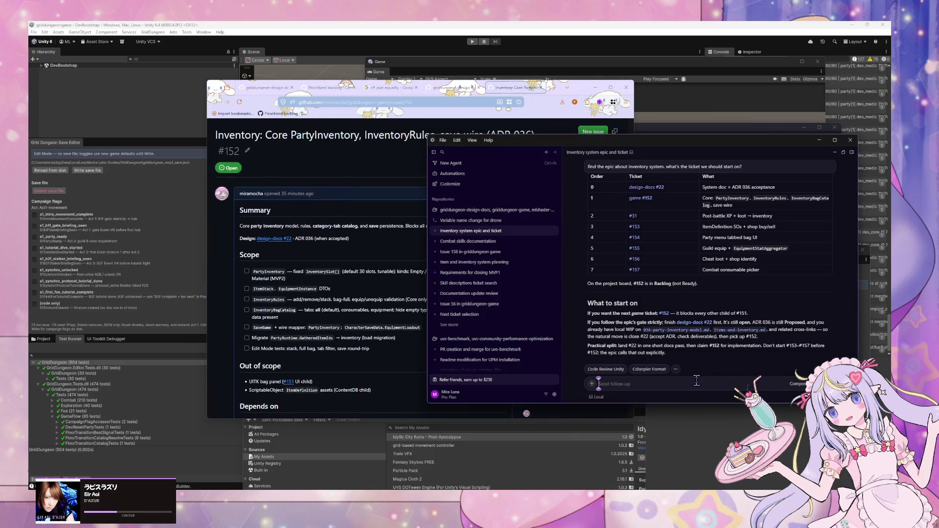
text(pullin #1)
text(52)
key(Return)
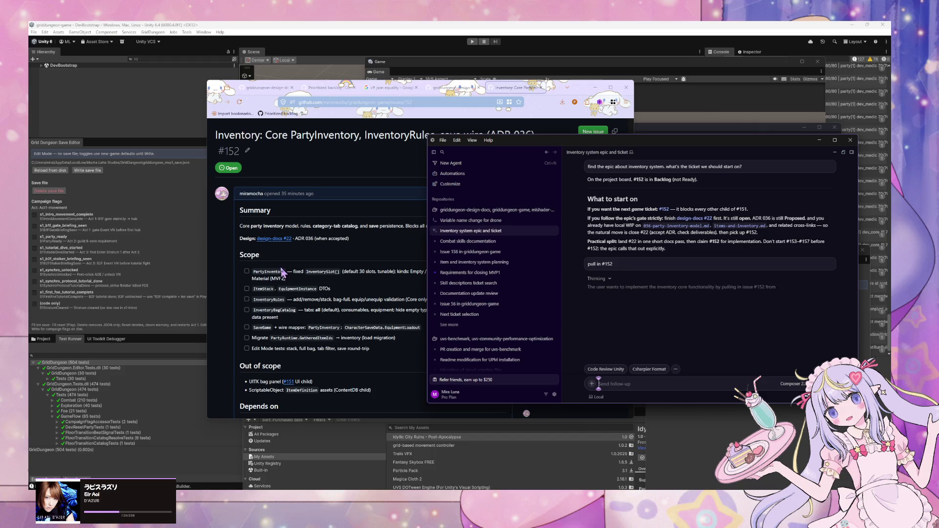
click(477, 220)
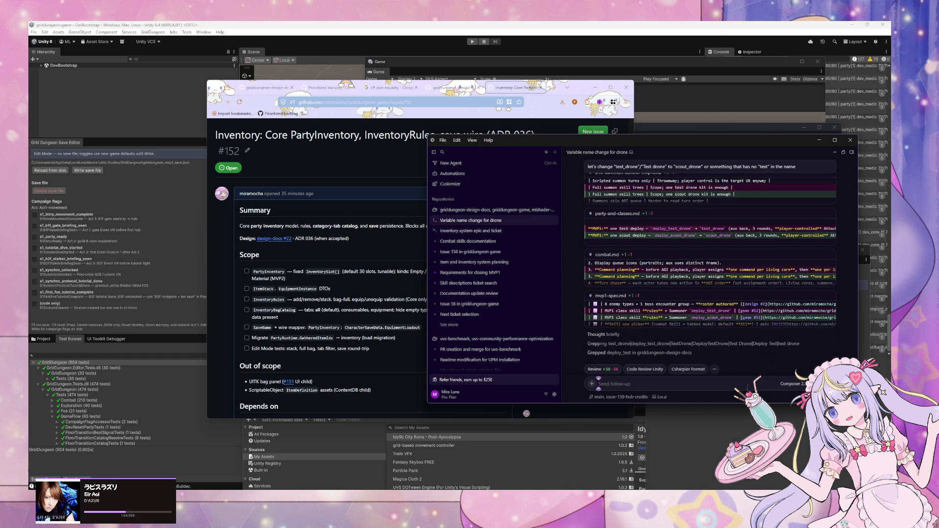
Check context usage and the #152 chat, read the deploy_scout_drone rename summary, then go to Unity.
click(599, 384)
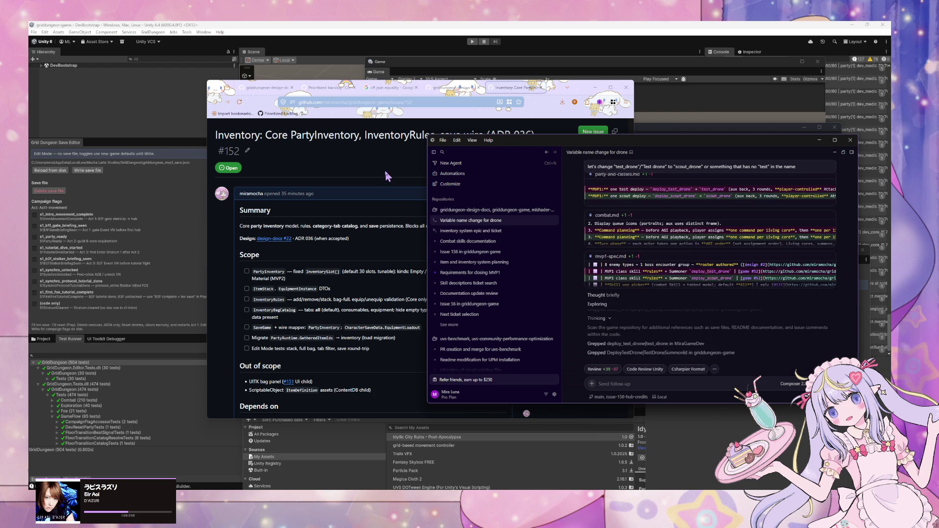
click(490, 233)
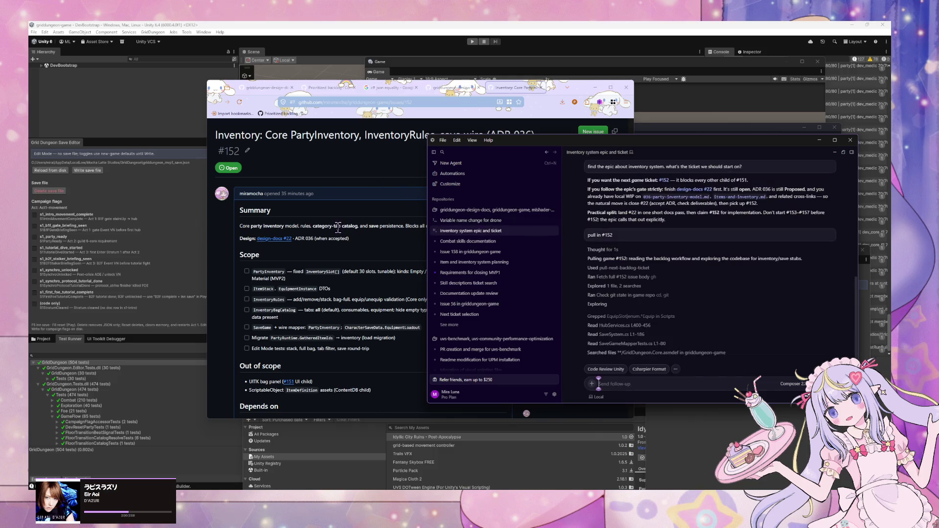
click(492, 221)
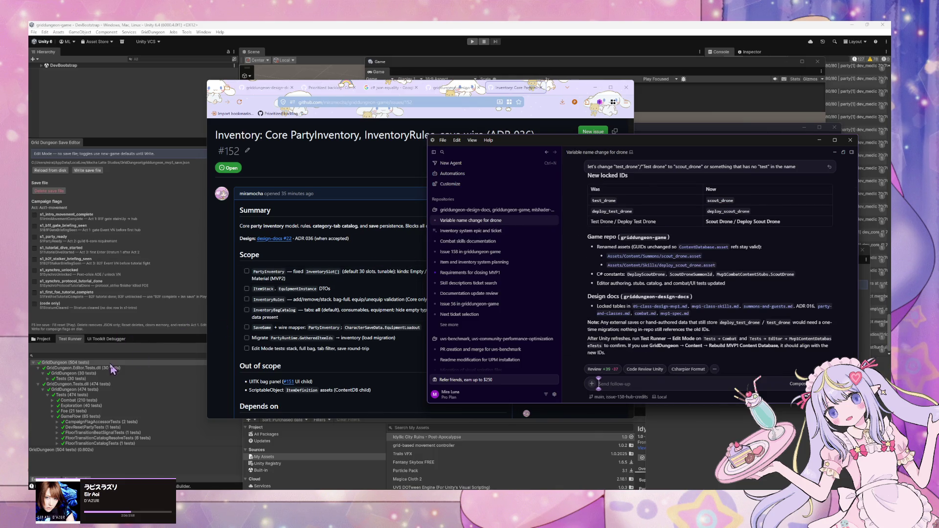
click(113, 371)
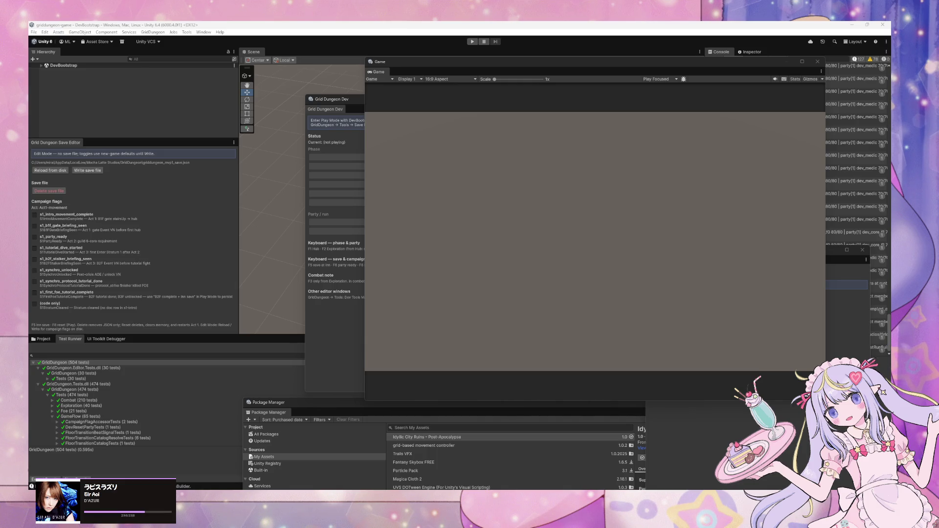
Bring the Cursor Agents rename summary over Unity, then switch to GitHub Desktop.
click(295, 317)
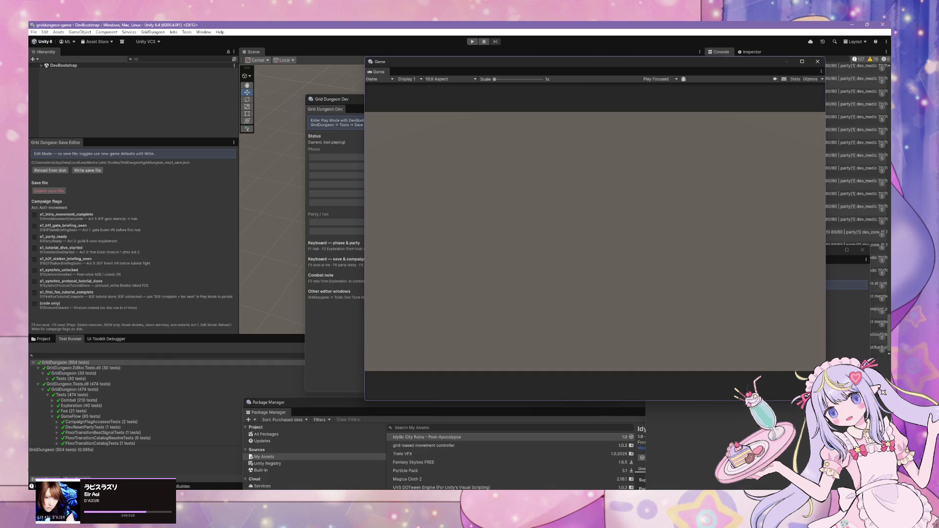
click(579, 509)
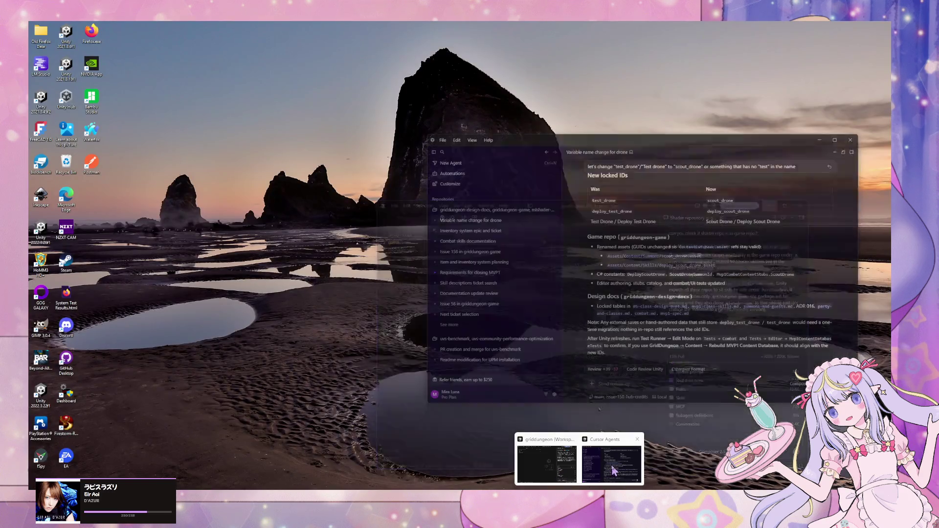
click(613, 471)
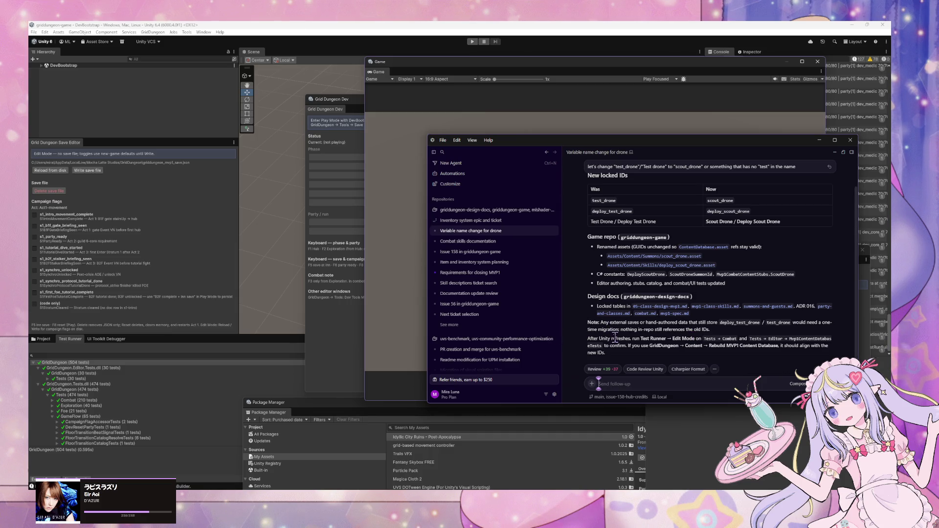
key(alt+Tab)
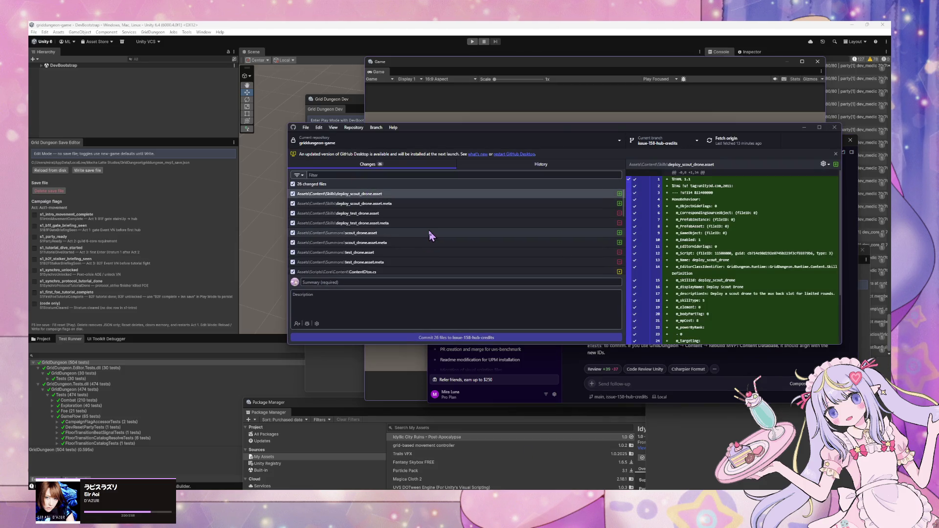
Step through the diffs of the scout_drone summon asset and renamed test files.
key(Down)
key(Down)
key(Down)
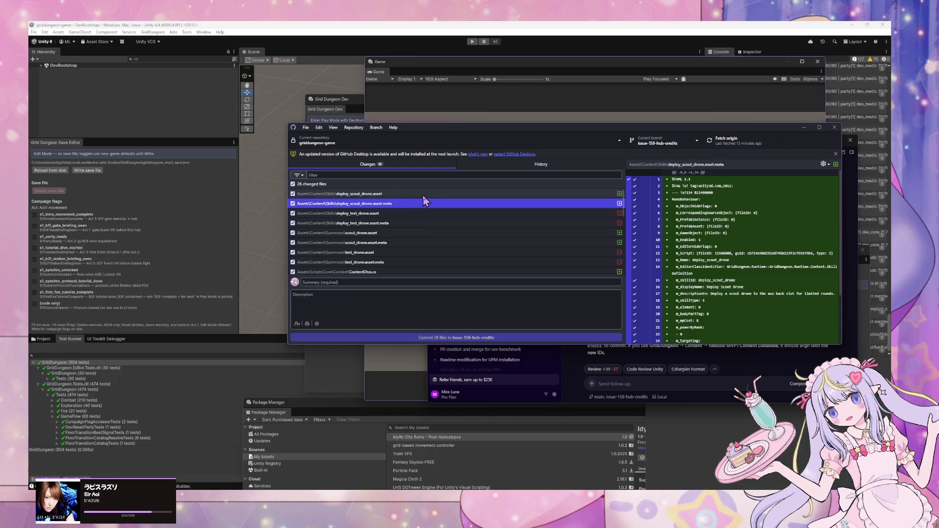
key(Down)
key(Down)
key(Down)
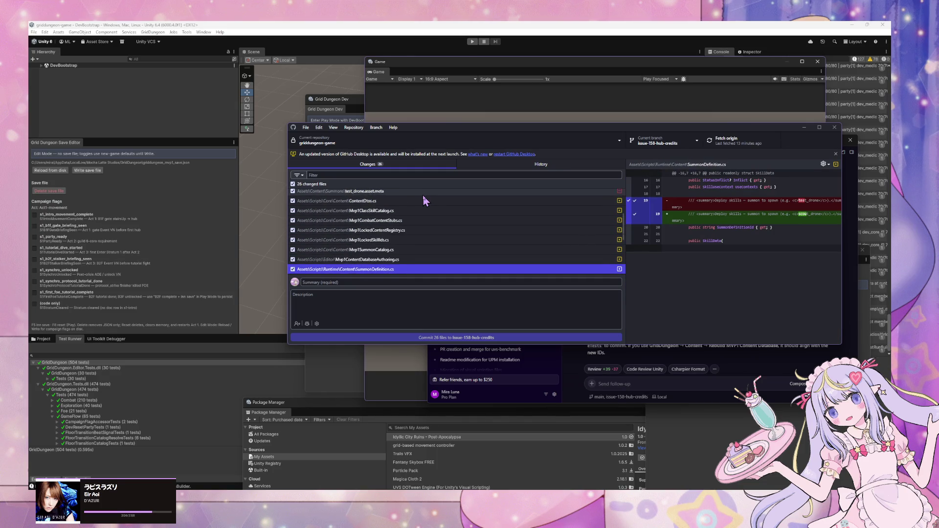
key(Up)
key(Up)
key(Up)
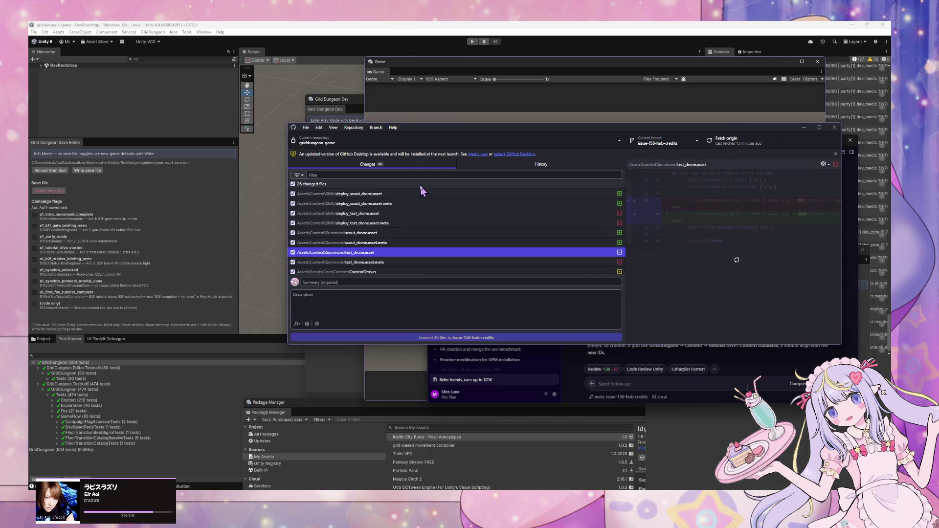
key(Down)
key(Down)
key(Down)
key(Up)
key(Up)
key(Up)
key(Up)
Move Unity's Game window aside to reveal the PartyRuntime CS0246 console error, then bring up Cursor.
click(210, 345)
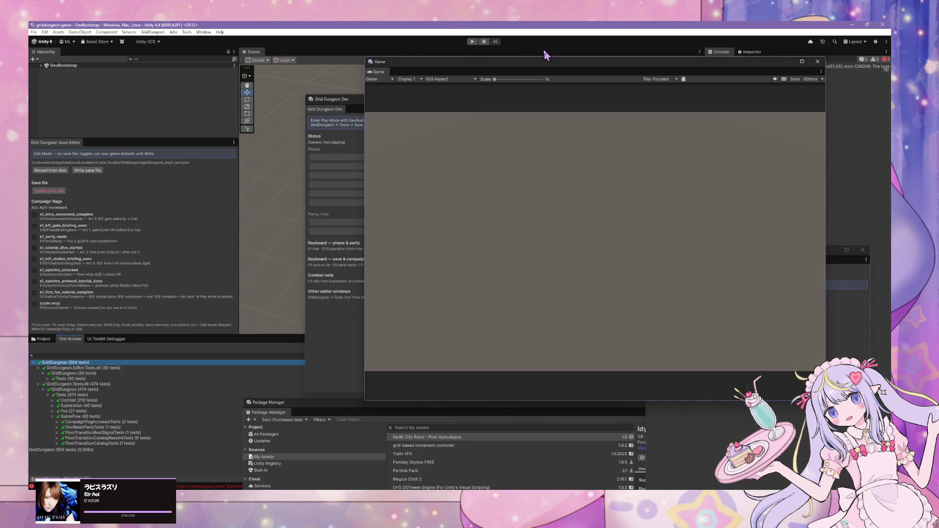
drag(728, 62, 552, 50)
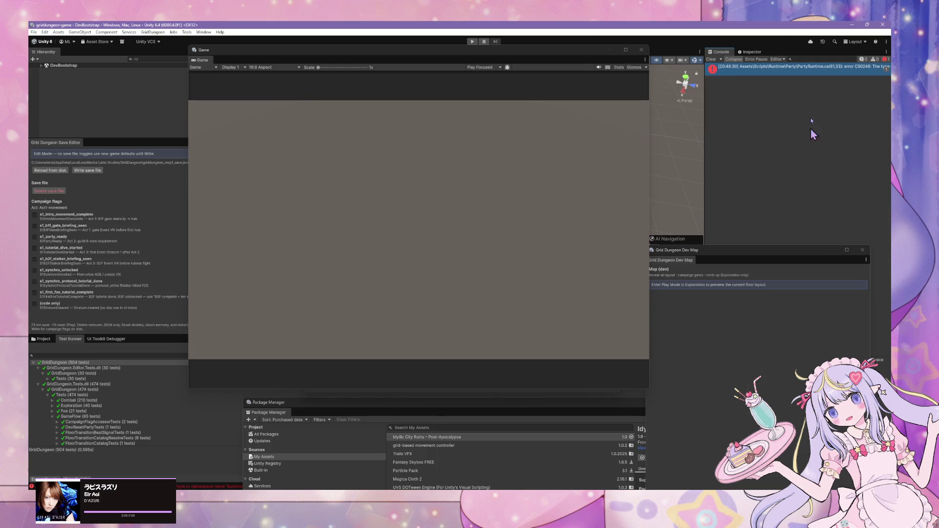
mouse_move(578, 494)
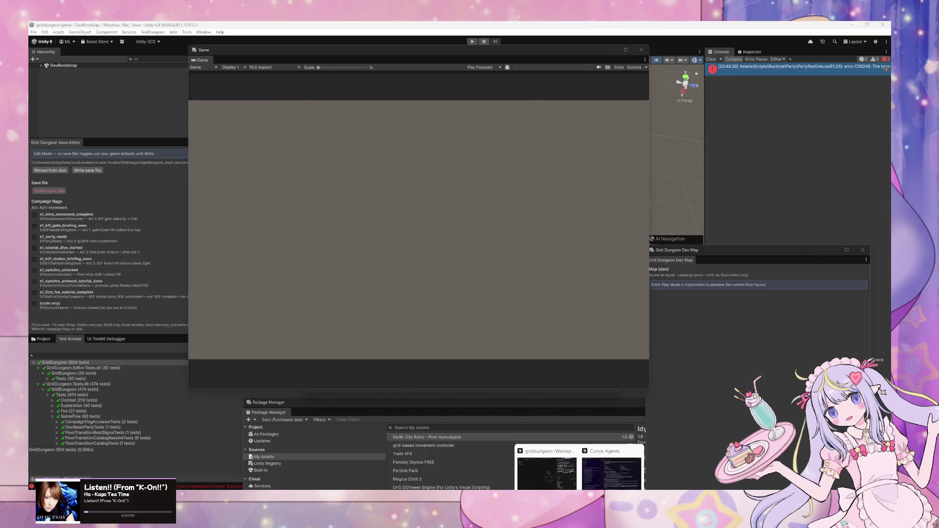
click(638, 469)
Send the pasted PartyRuntime CS0246 compile error to the 'Variable name change for drone' chat.
click(497, 220)
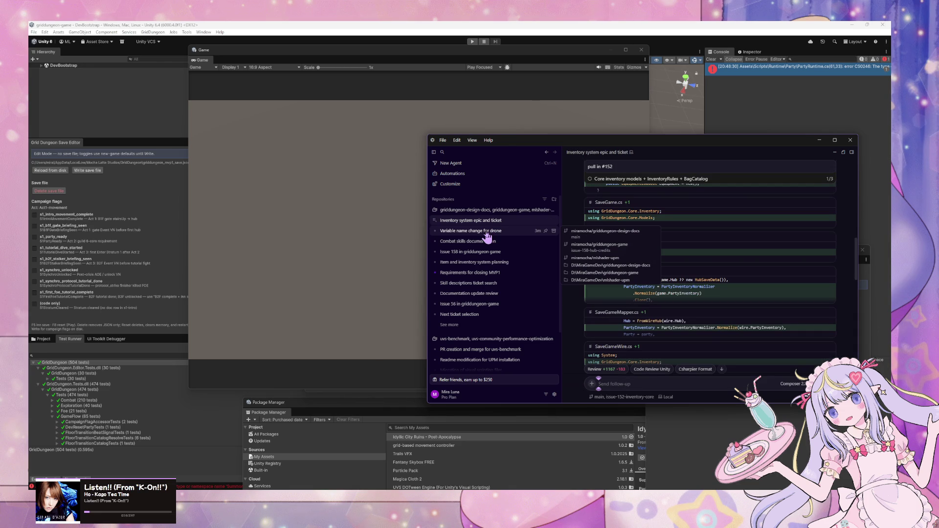
scroll(691, 246, down, 3)
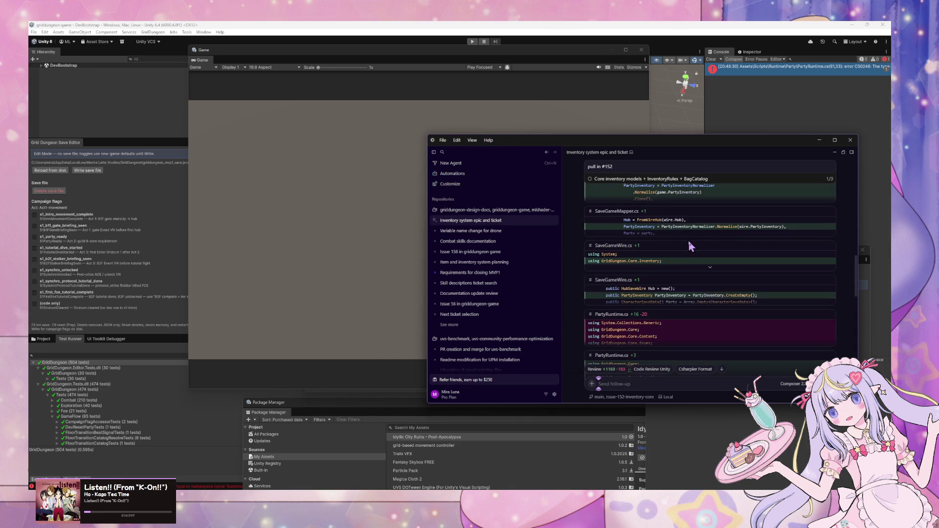
click(497, 231)
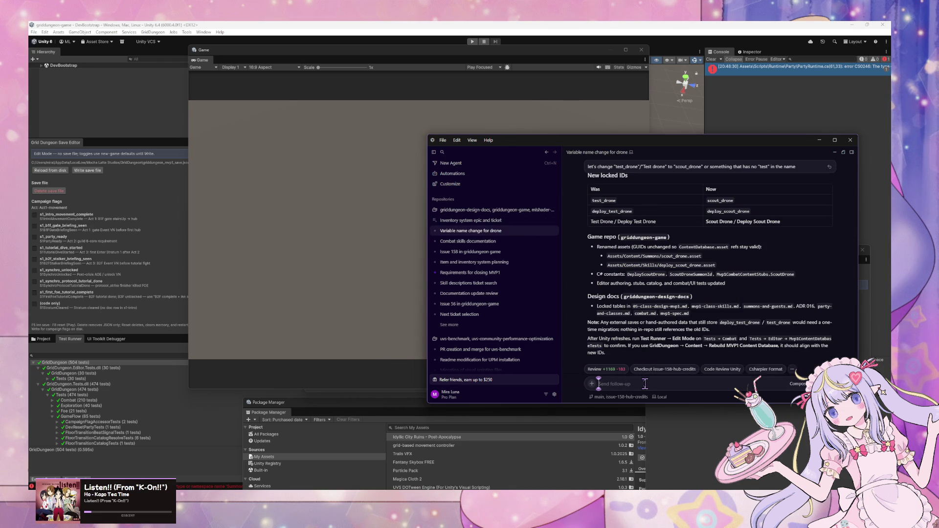
text(error:)
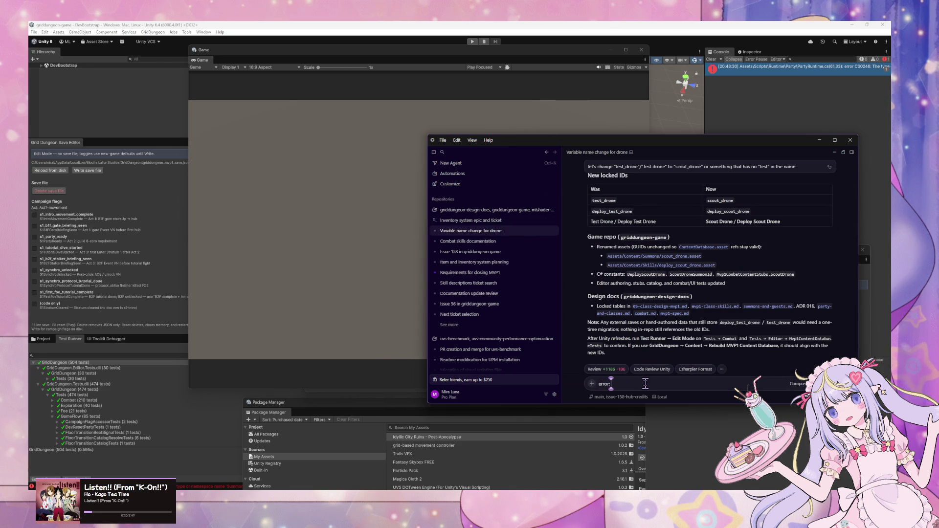
text(Assets\Scripts\Runtime\Party\PartyRuntime.cs(61,33): error CS0246: The type or namespace name 'SummonData' could not be found (are you missing a using directive or an assembly reference?))
key(Return)
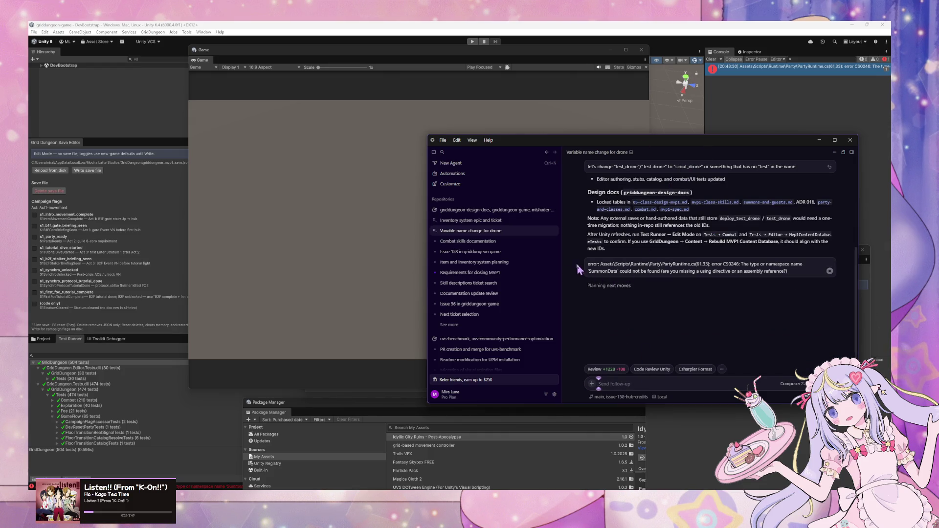
Review the agent's GridDungeon.Core.Content import fix, then return to Unity.
click(508, 220)
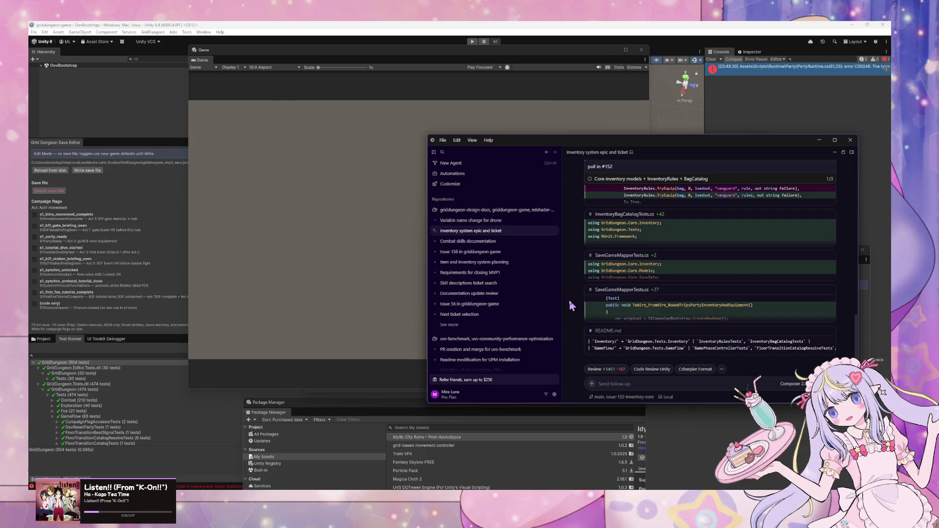
click(481, 221)
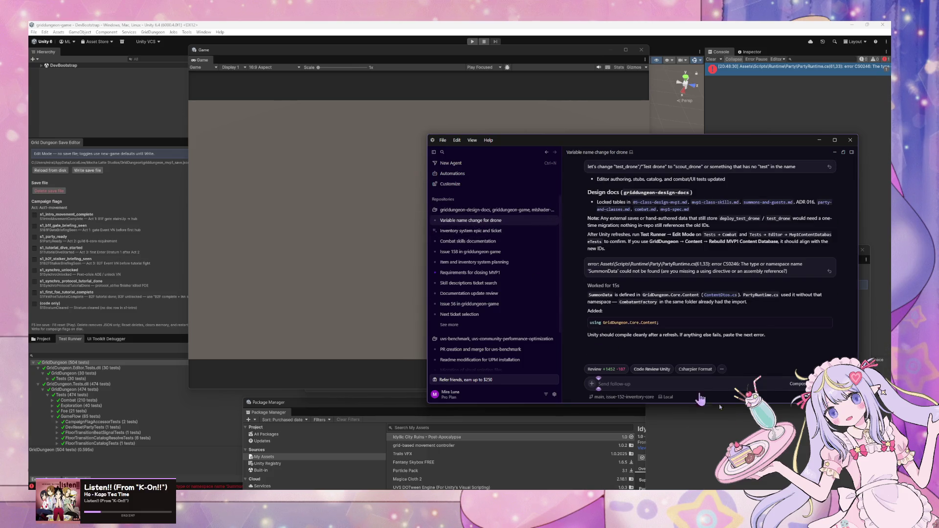
click(318, 313)
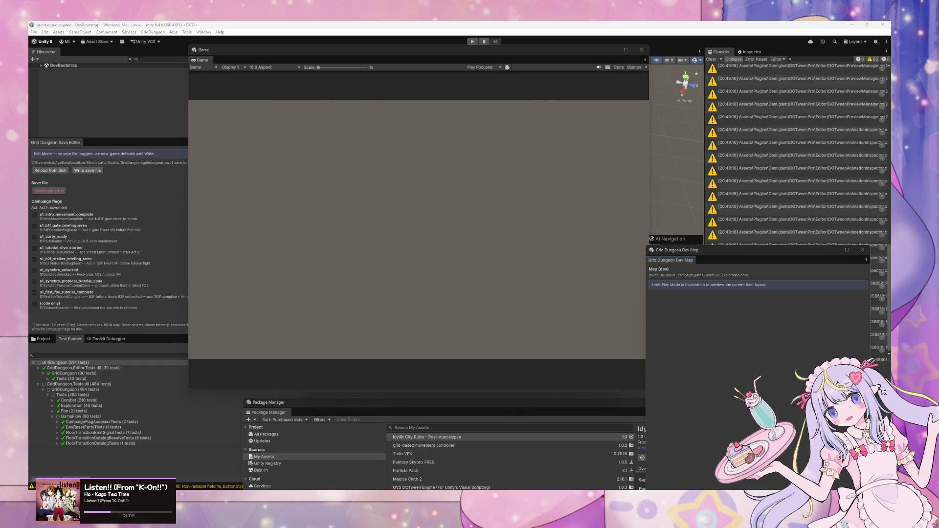
Run all 514 tests from the Unity Test Runner.
right_click(88, 363)
click(100, 366)
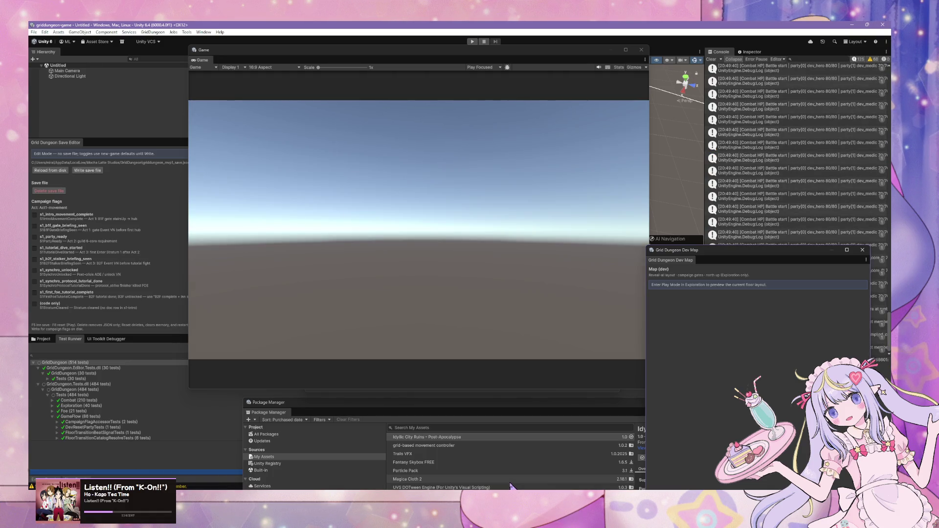
scroll(120, 398, down, 5)
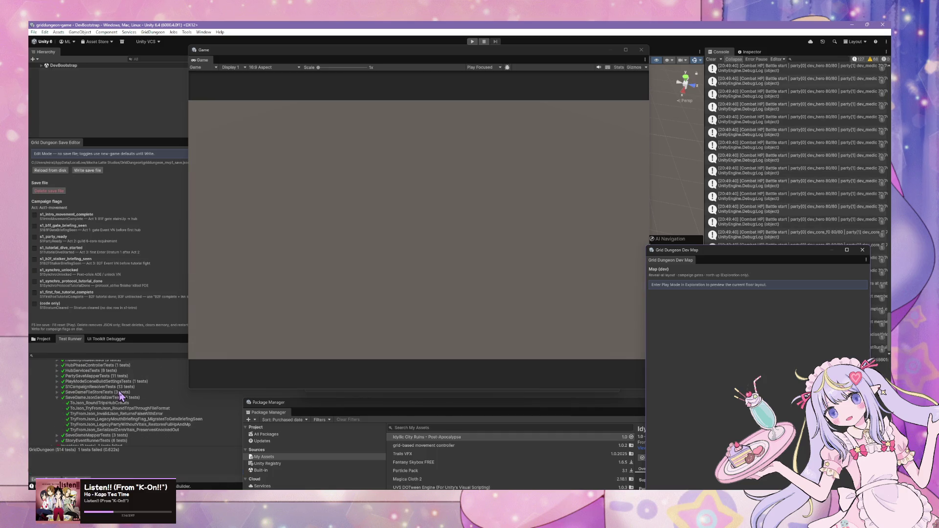
scroll(122, 397, down, 5)
scroll(64, 431, down, 1)
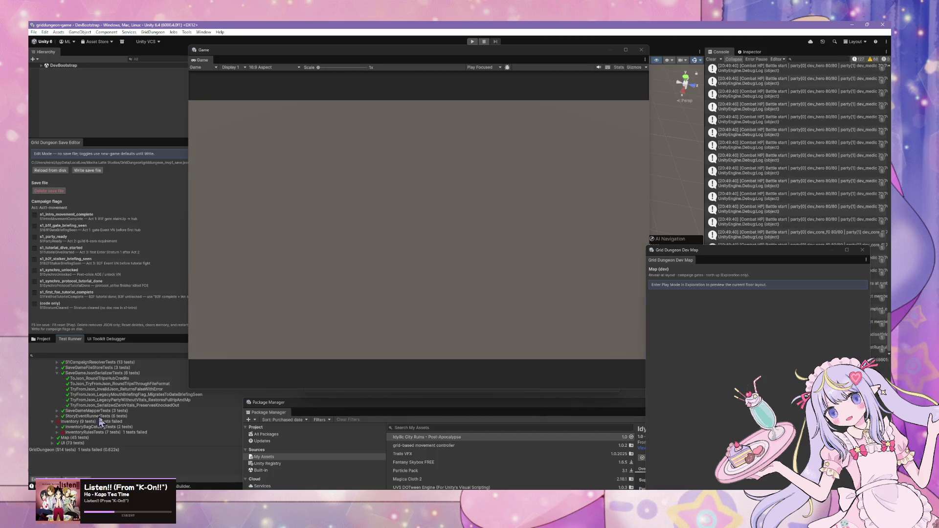
Open the failing TryAddConsumable_StacksIntoExistingSlot_UntilMaxStack test: expected 5 but was 6.
click(69, 433)
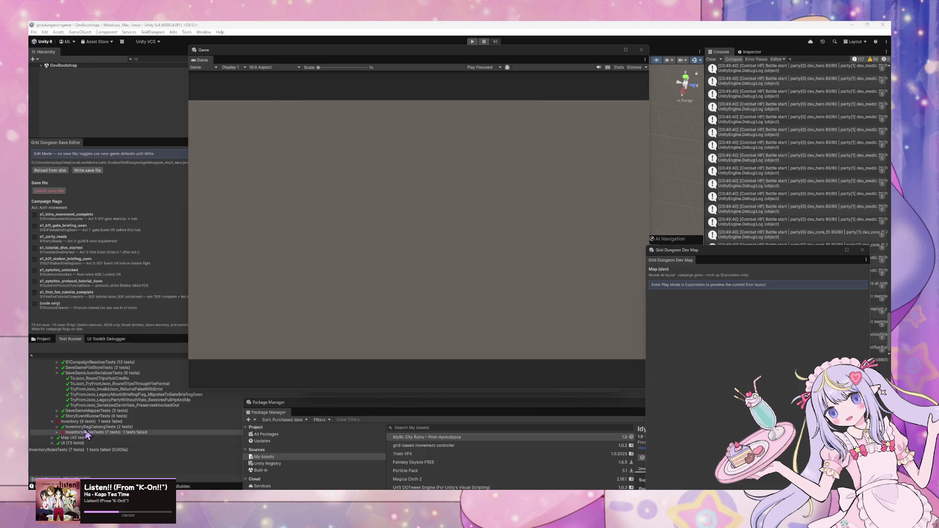
click(59, 433)
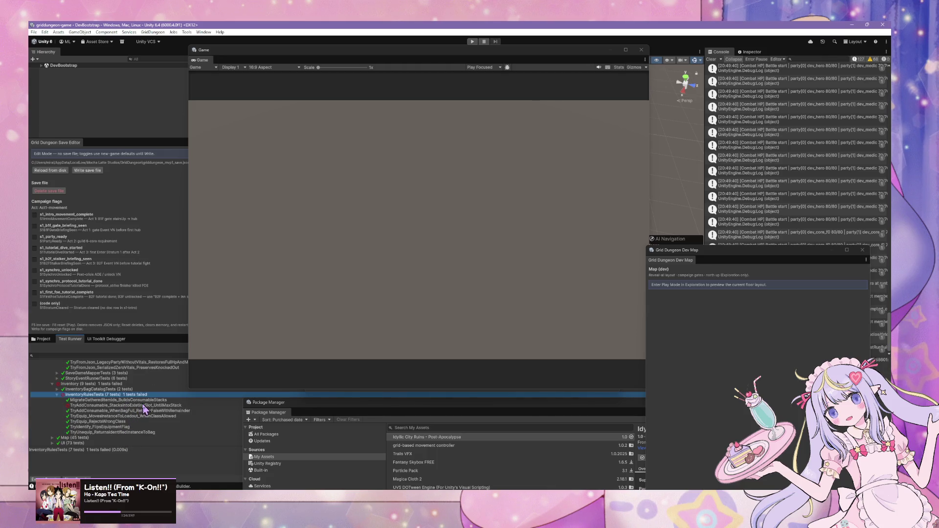
click(136, 407)
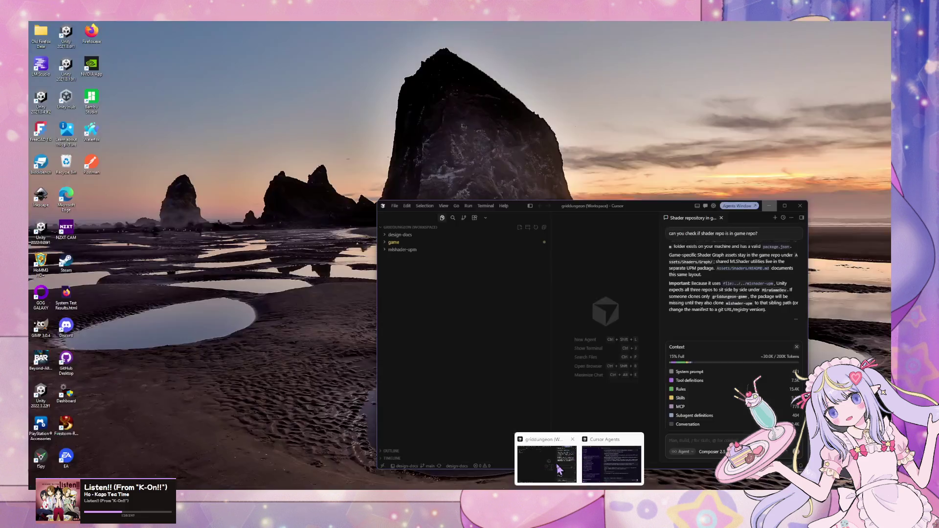
click(641, 457)
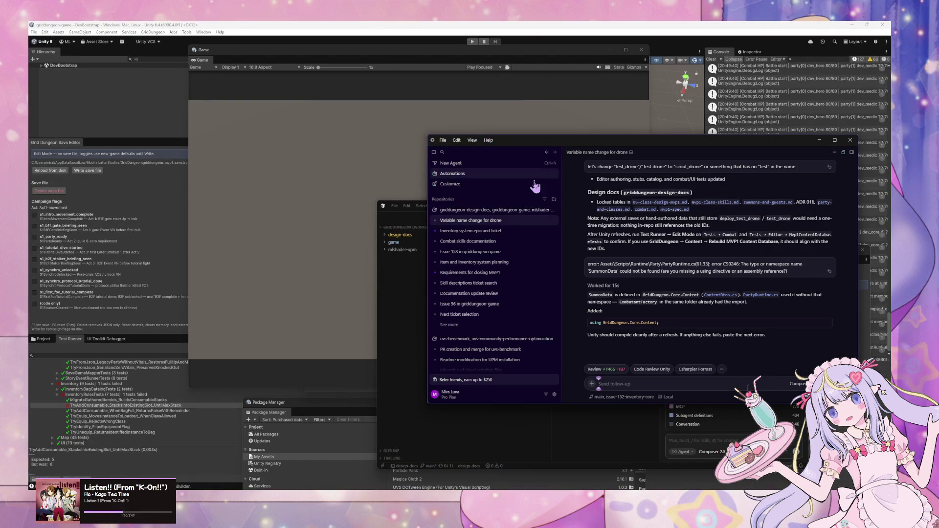
Bring the drone rename chat back over Unity and review the 72 pending changes in GitHub Desktop.
click(489, 231)
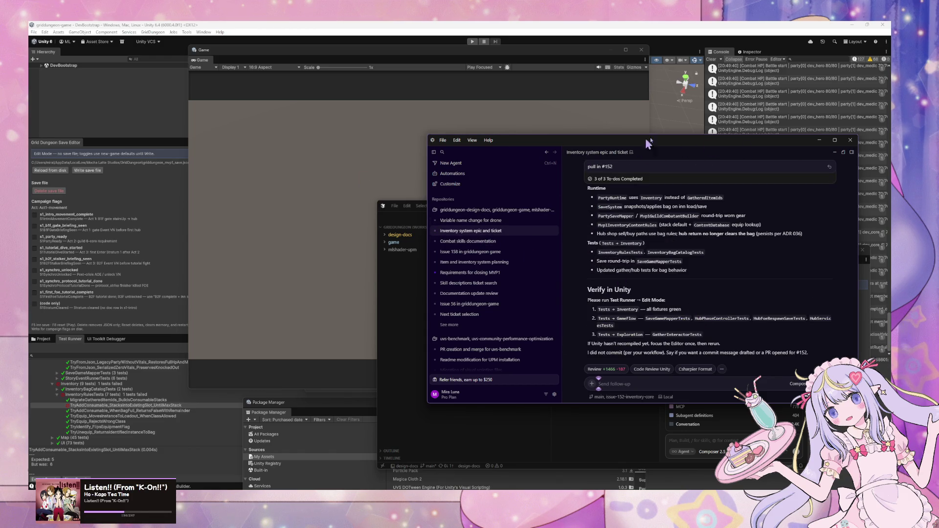
click(819, 139)
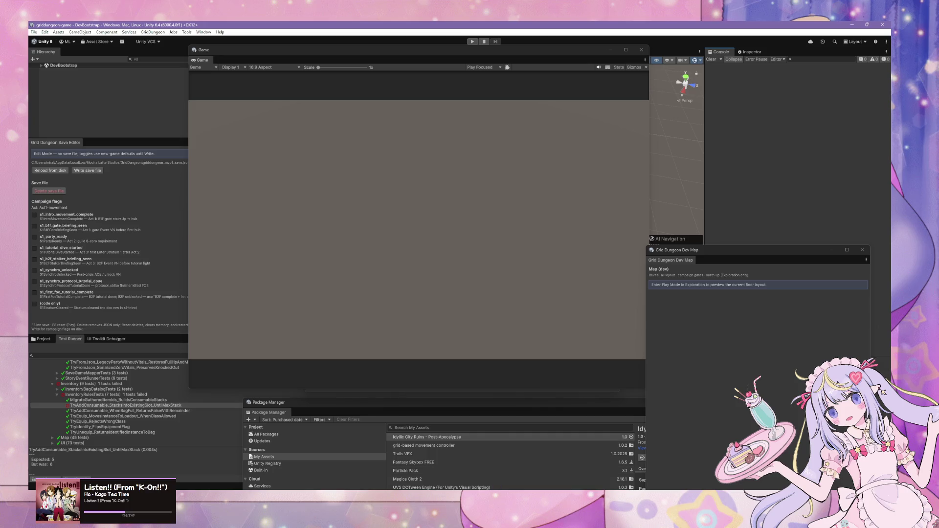
mouse_move(606, 464)
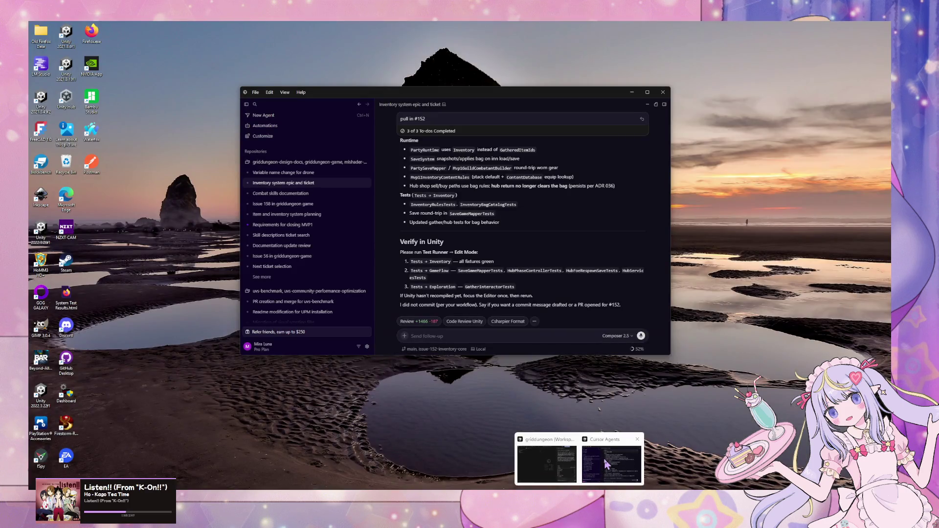
click(607, 464)
click(271, 172)
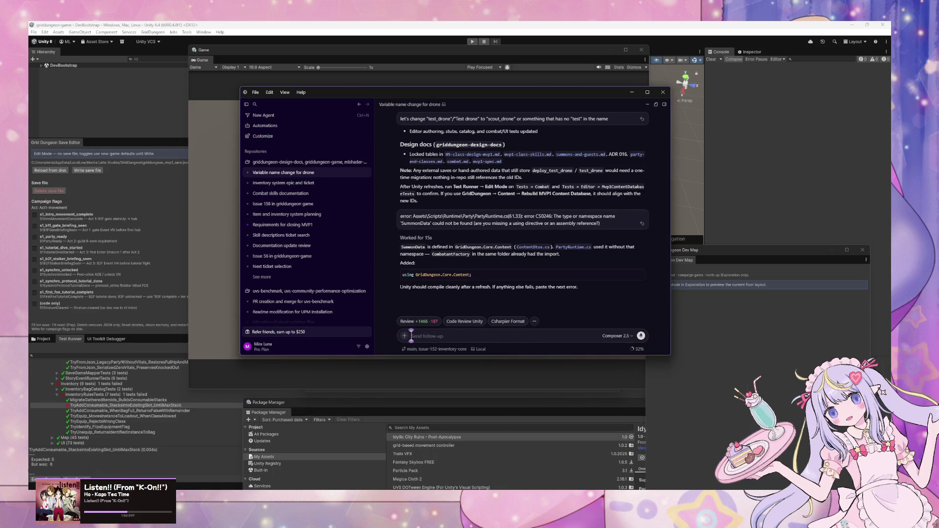
click(563, 482)
scroll(428, 218, up, 5)
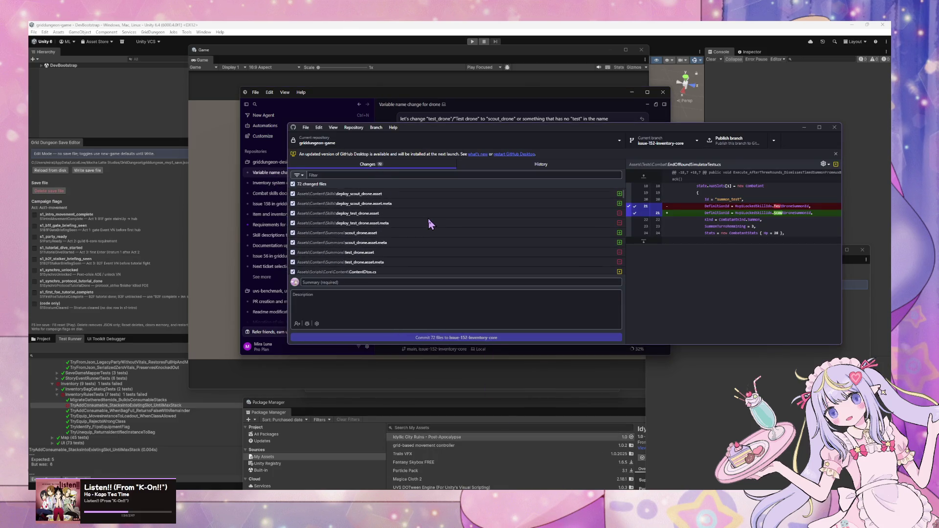
Move GitHub Desktop to the lower right and bring the Cursor drone-rename and inventory chats forward.
drag(470, 128, 666, 210)
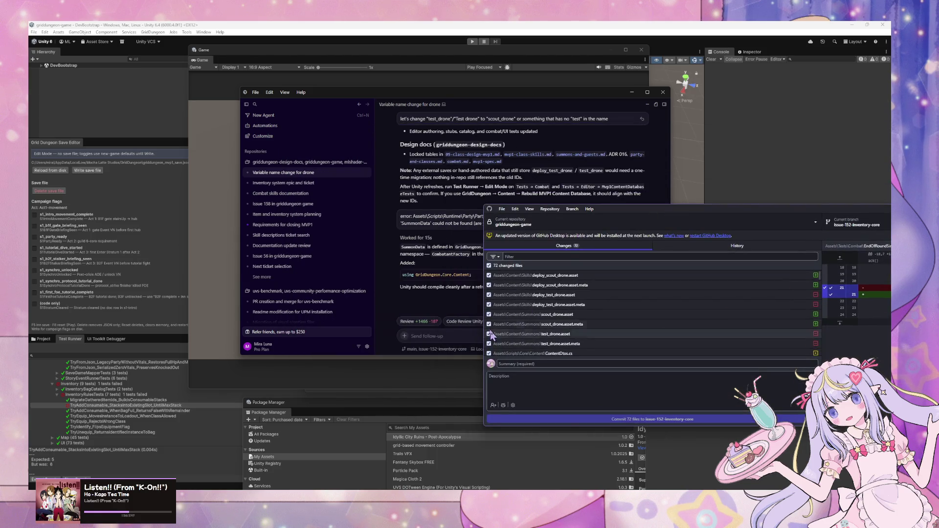
click(293, 183)
click(314, 174)
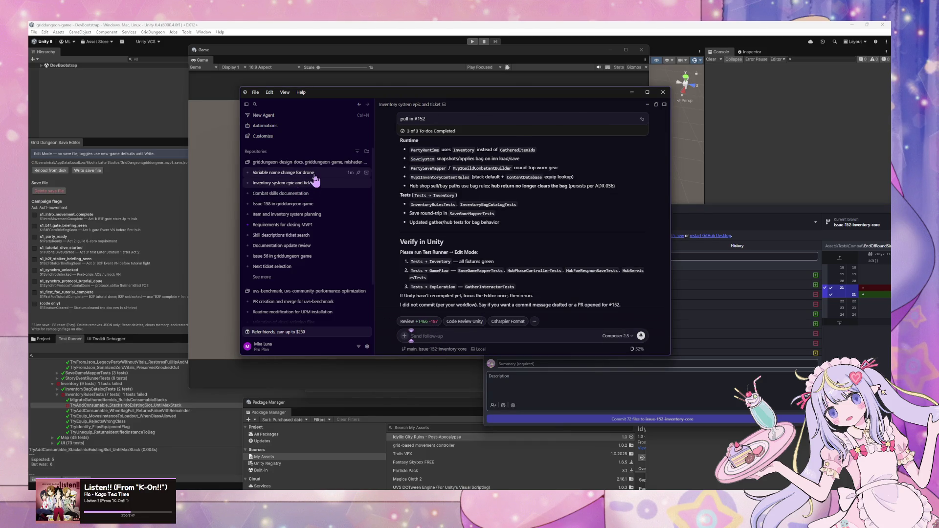
click(314, 183)
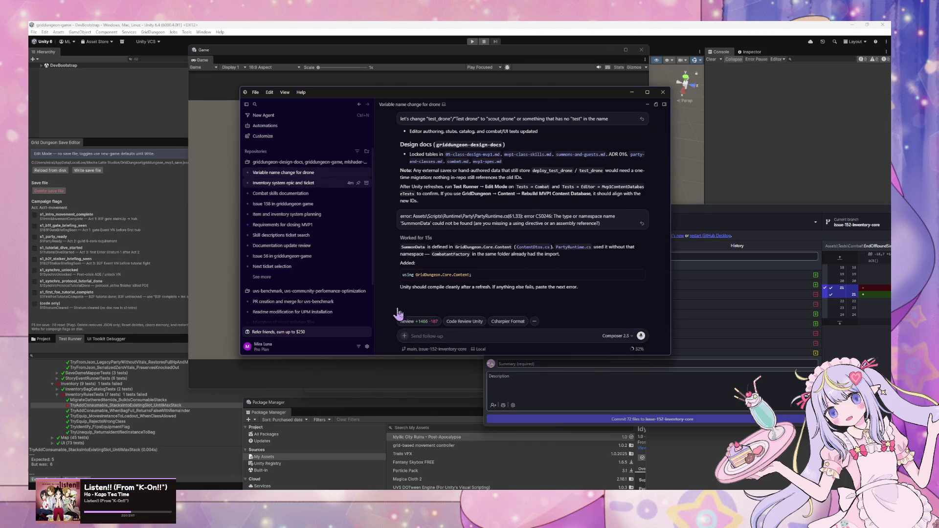
Tell the inventory agent another agent shares the branch, so it should commit only its own changes.
text(co)
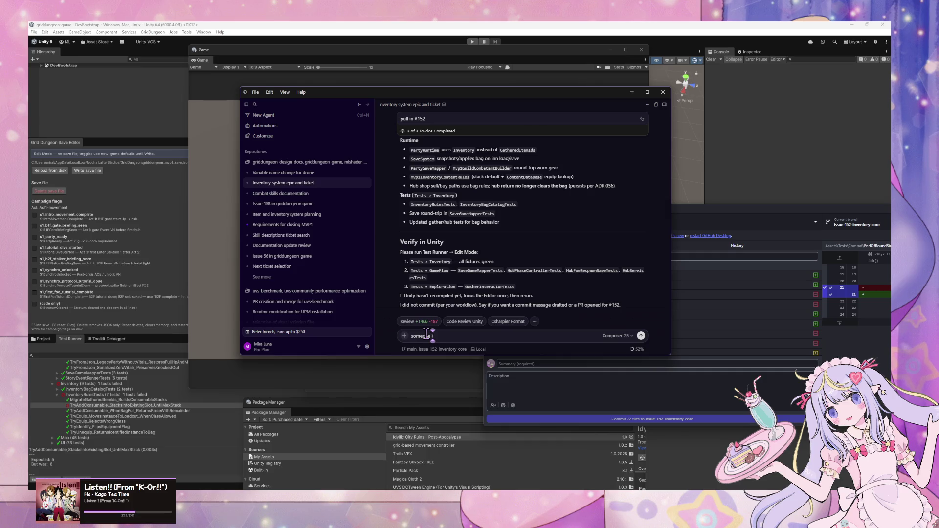
key(ctrl+a)
text(anothe)
text(agent is)
text( working)
text( br)
text(mmit)
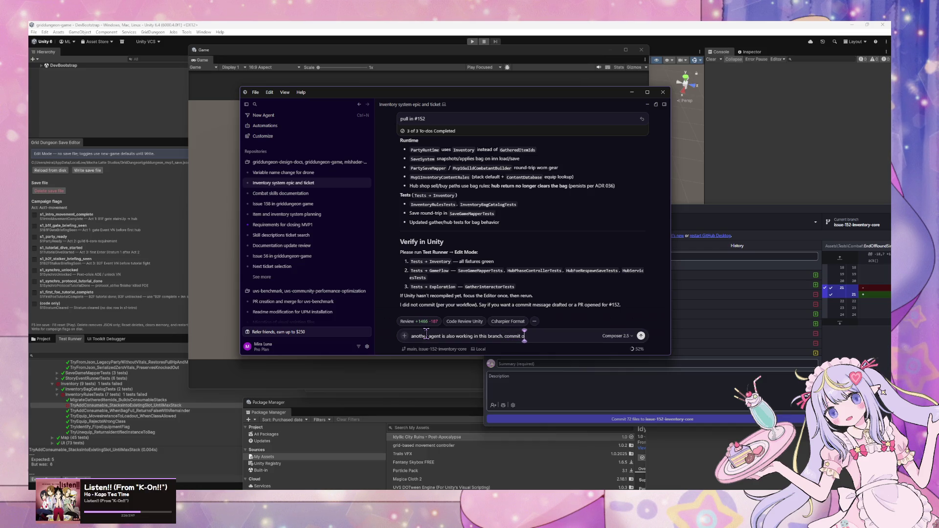
text( code that you make change t)
text(o in this context)
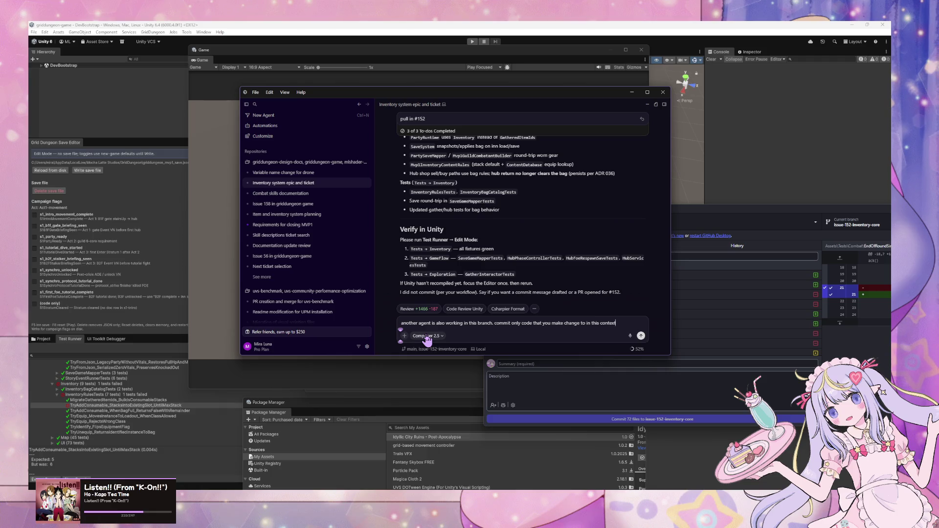
key(Return)
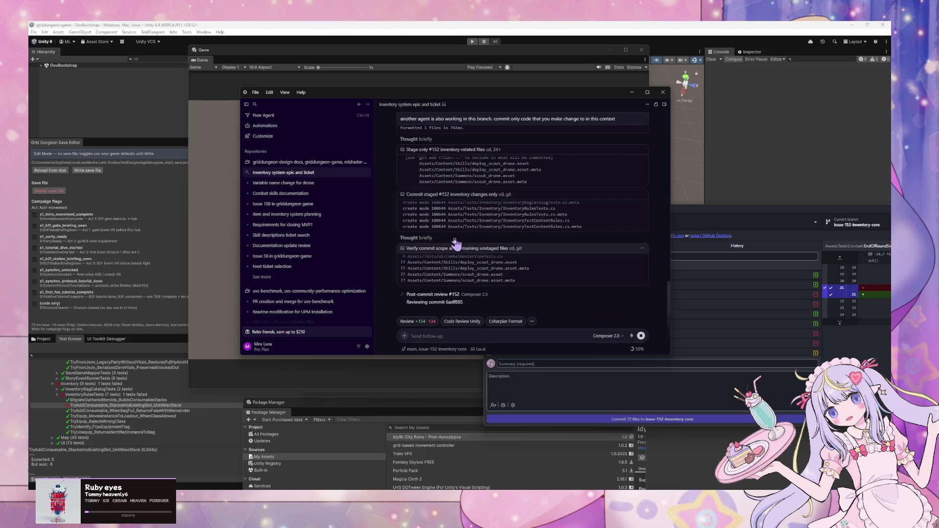
Expand the inventory agent's post-commit review of the #152 commit.
mouse_move(377, 234)
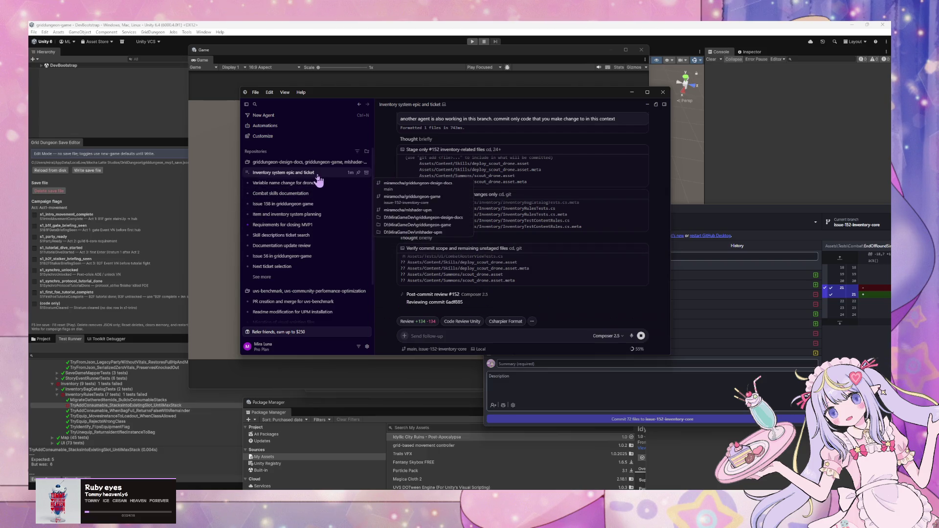
mouse_move(316, 186)
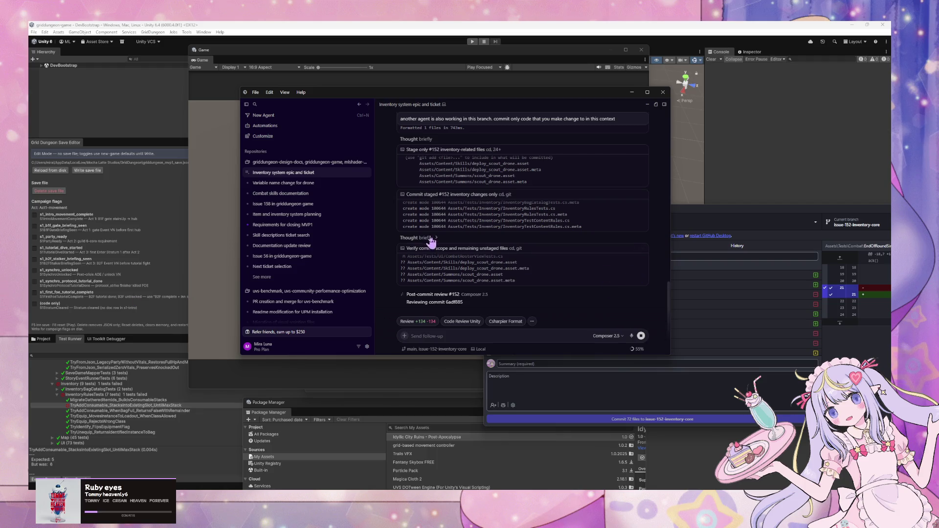
click(469, 302)
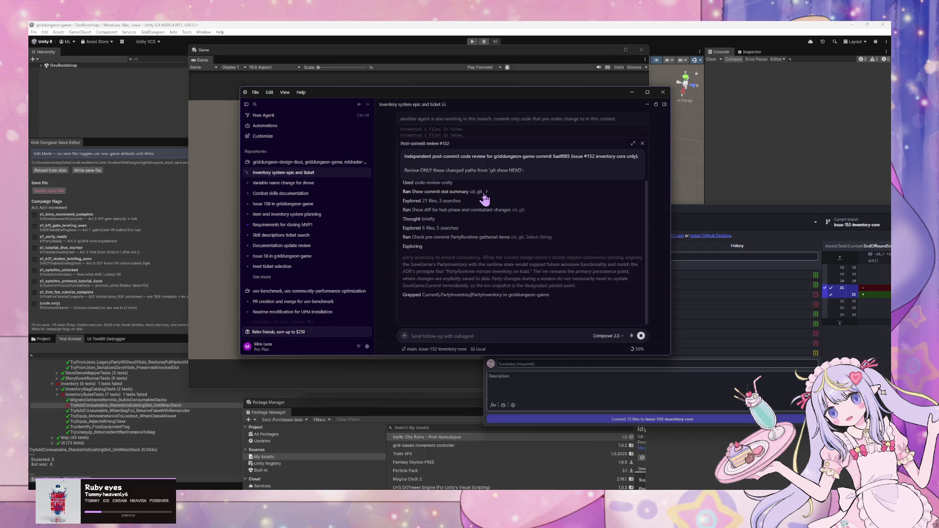
Maximize Cursor to read the #152 review, then inspect CombatRosterViewTests.cs in GitHub Desktop's changed files.
mouse_move(278, 216)
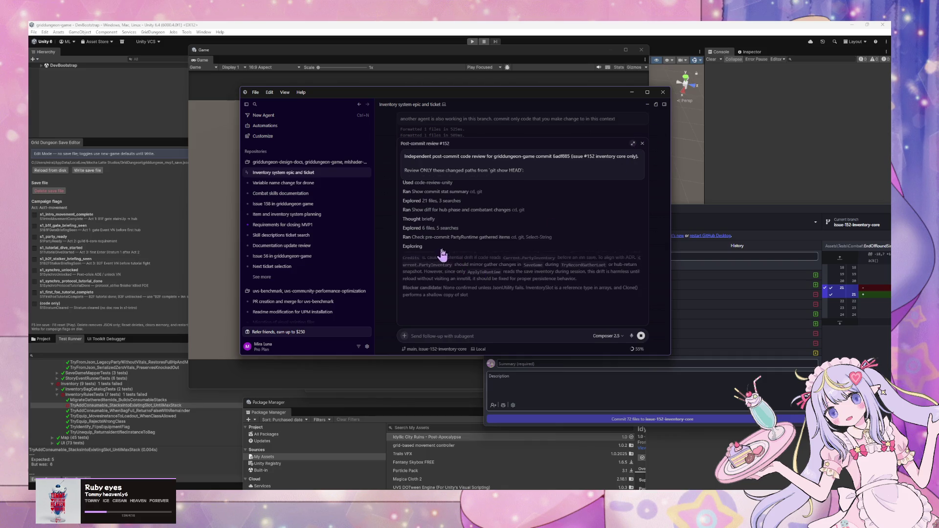
click(647, 92)
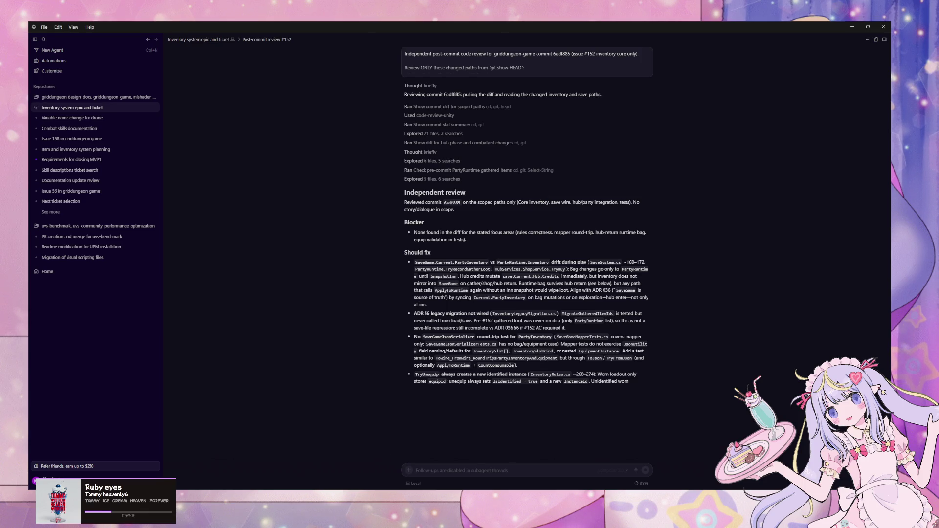
key(alt+Tab)
scroll(595, 301, down, 5)
click(656, 336)
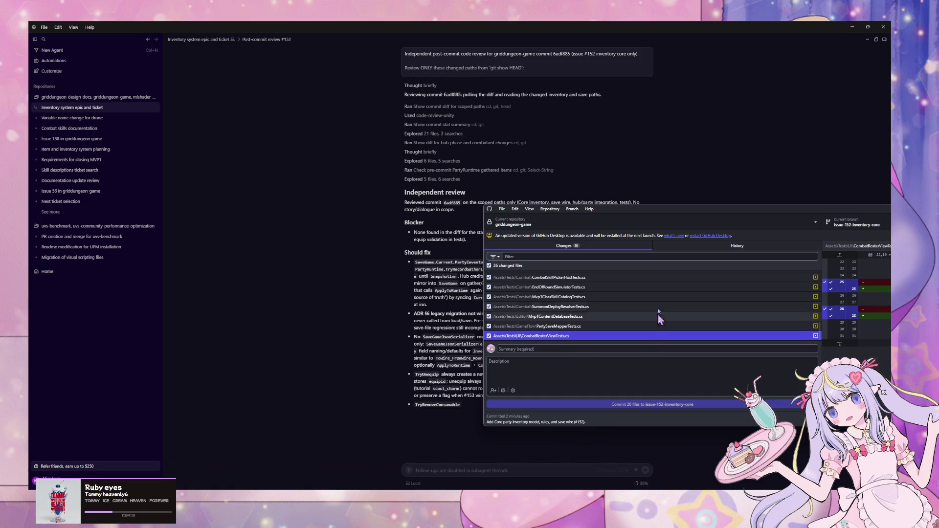
mouse_move(678, 206)
mouse_down()
mouse_move(513, 178)
mouse_move(645, 147)
mouse_move(675, 165)
mouse_move(520, 232)
mouse_move(500, 162)
mouse_move(466, 107)
mouse_move(498, 129)
mouse_up()
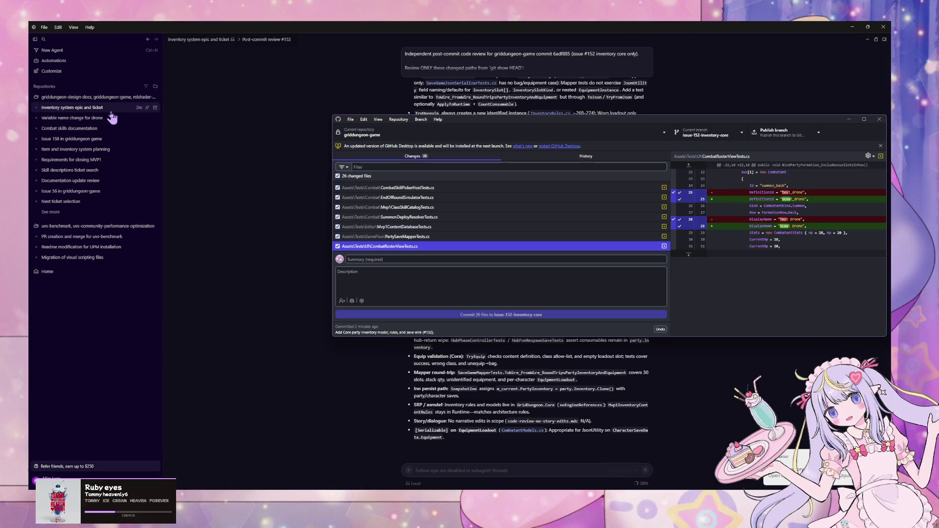
click(93, 119)
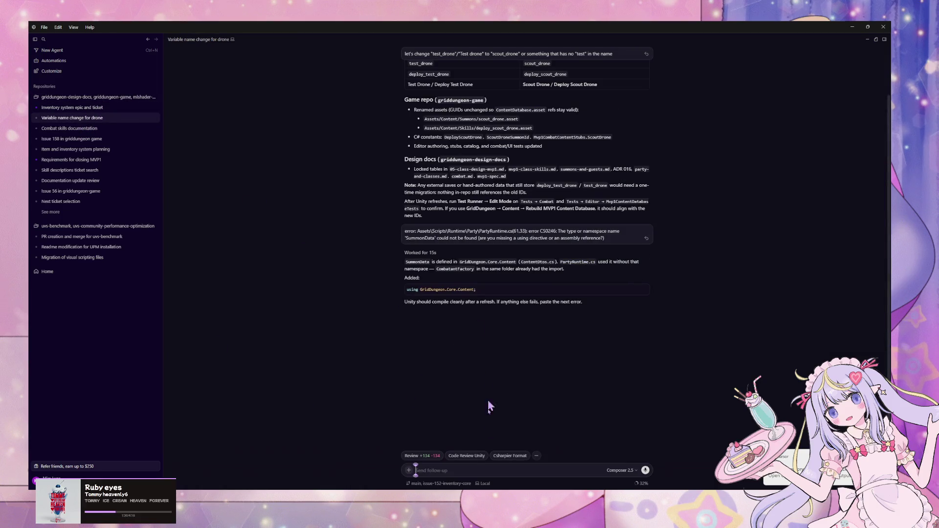
Tell the drone-rename agent to move only its changes to a separate branch, then PR and merge it.
text(take out)
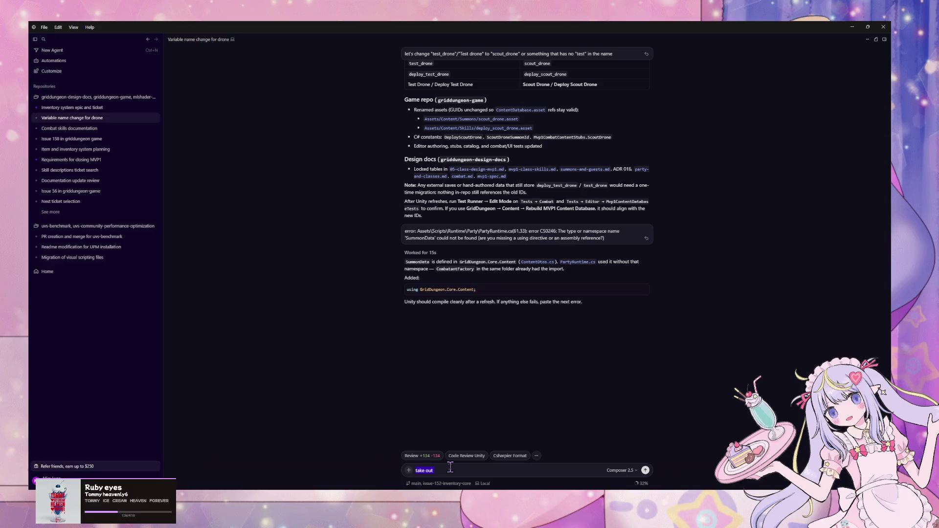
text(another agent)
text( is working in)
text( th)
text(e same branch)
text(. let's take out)
text(only)
text(hanges that)
text( you make into)
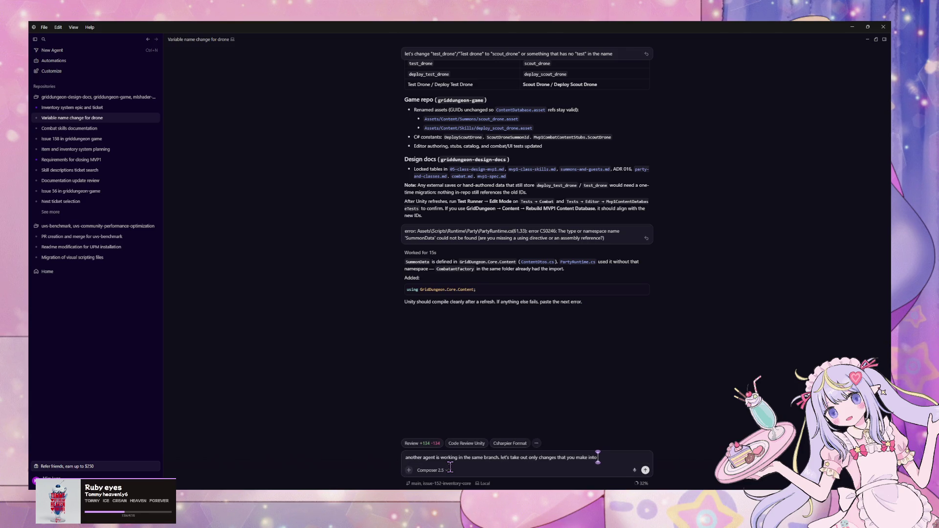
text( another)
text( branch)
text(. then)
text( crea)
key(BackSpace)
key(BackSpace)
key(BackSpace)
text(commit PR)
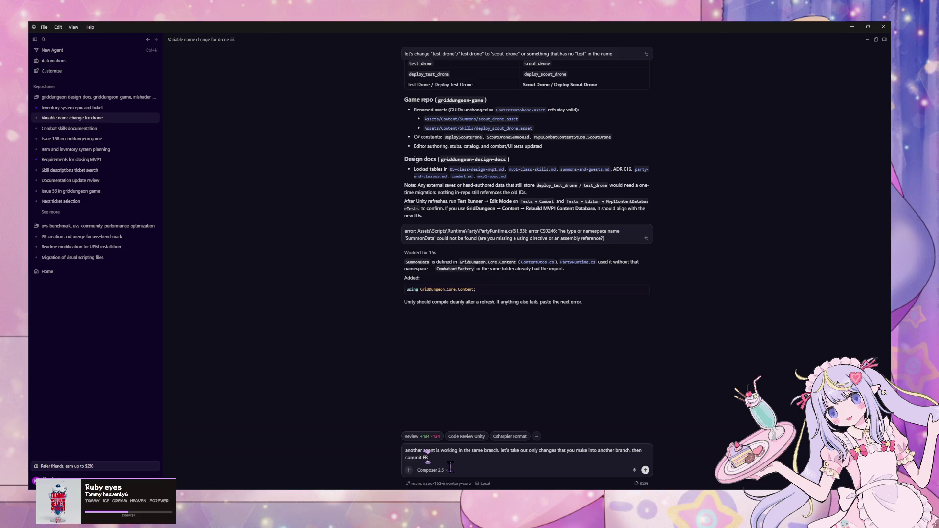
key(BackSpace)
key(BackSpace)
text(to PR and merg)
text(e that branch)
key(Return)
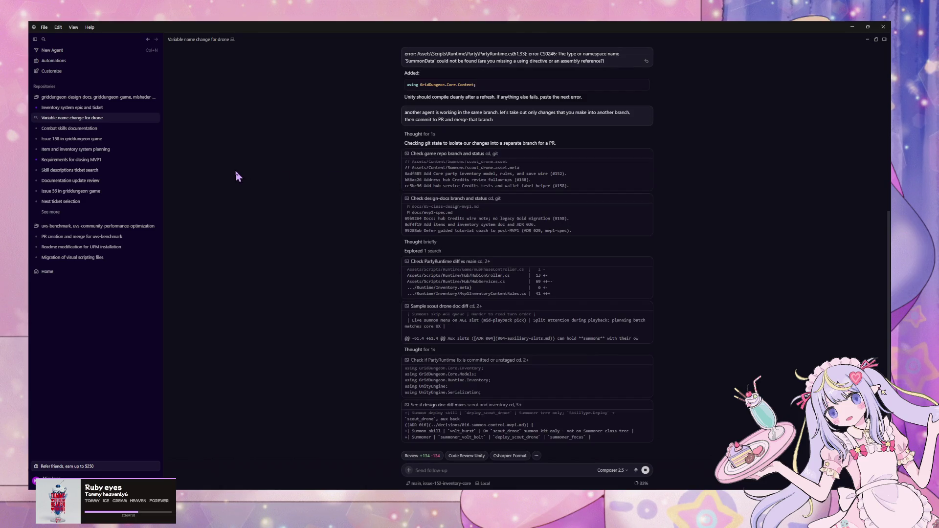
scroll(466, 214, up, 1)
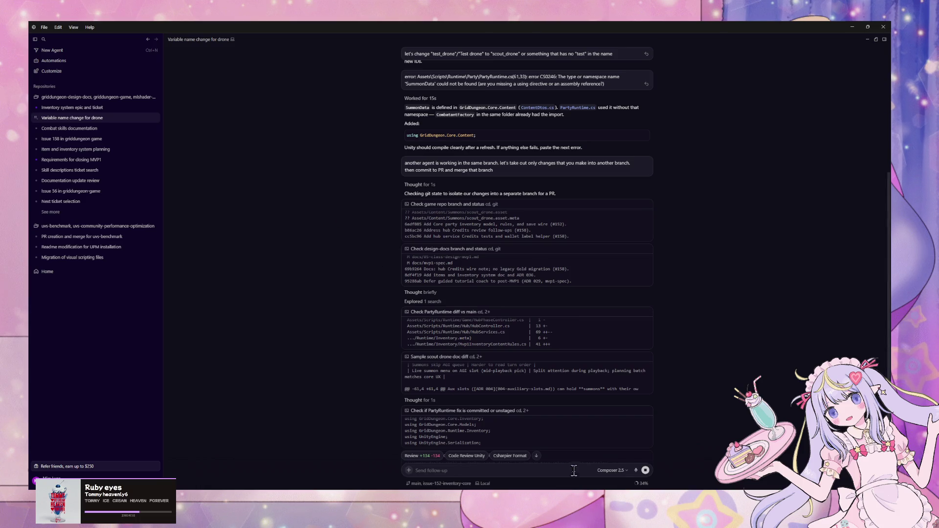
Follow the agent's stash steps in the chat, then bring GitHub Desktop's changed files forward.
scroll(465, 314, down, 2)
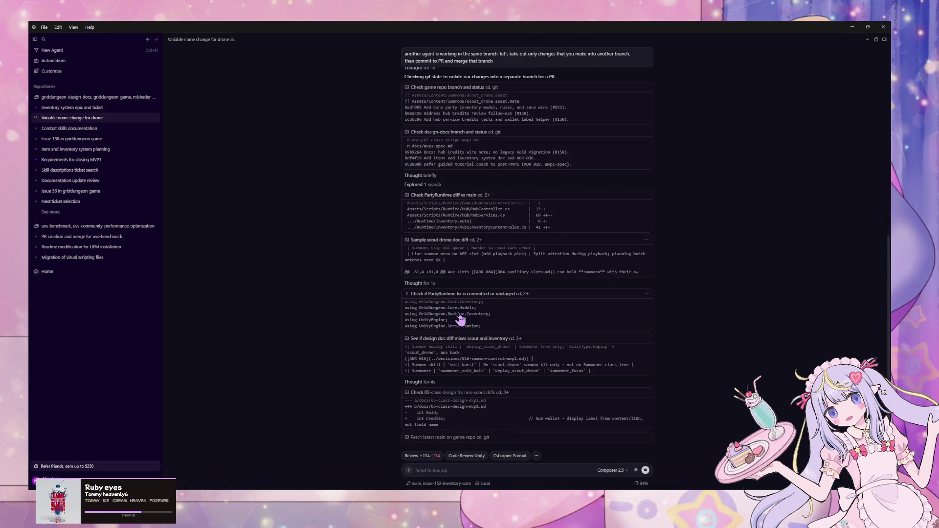
key(alt+Tab)
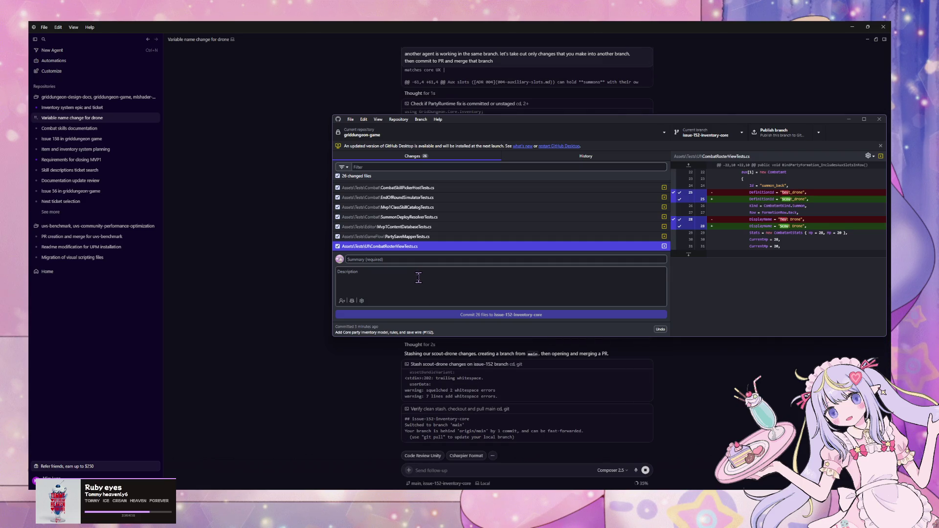
Check GitHub Desktop's Changes view on main, including EndOfRoundSimulatorTests, then return to the Cursor chat.
click(296, 275)
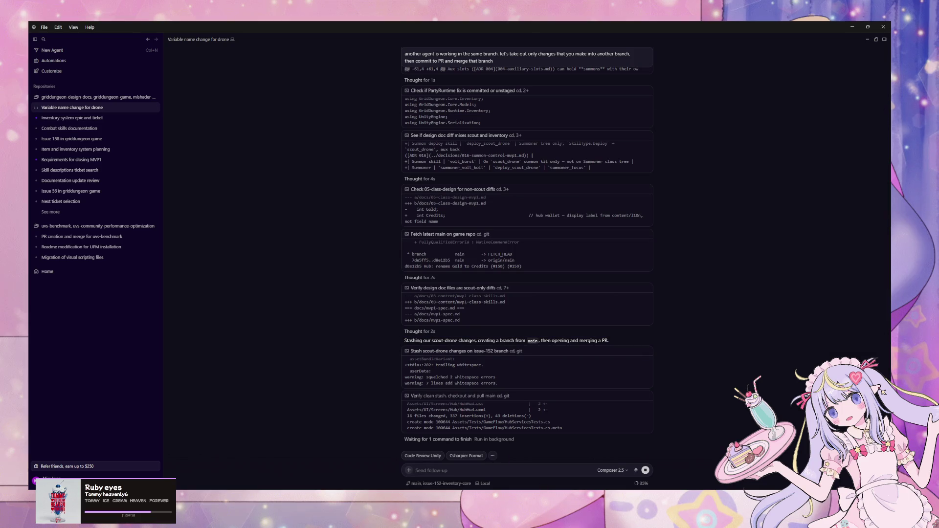
key(alt+Tab)
click(418, 198)
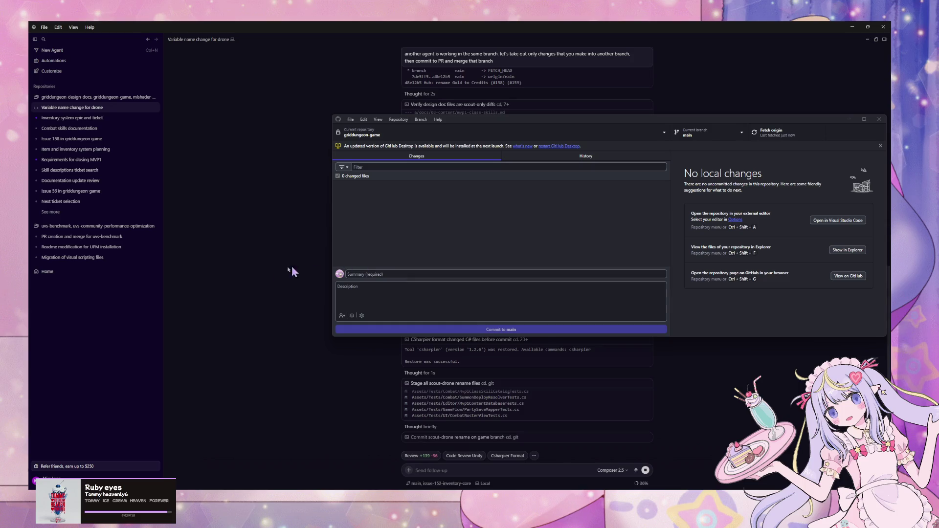
click(263, 282)
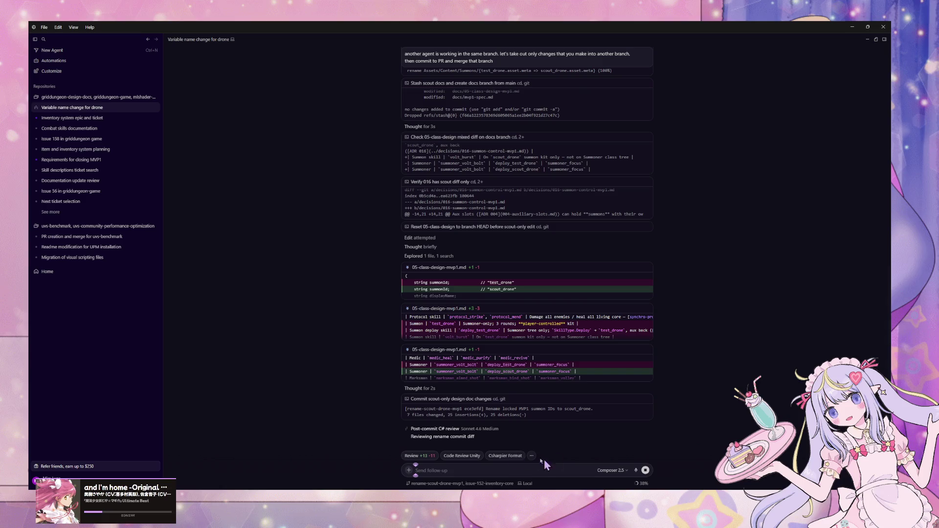
Open the Post-commit C# review subagent's prompt and progress for the scout-drone rename commit.
click(491, 434)
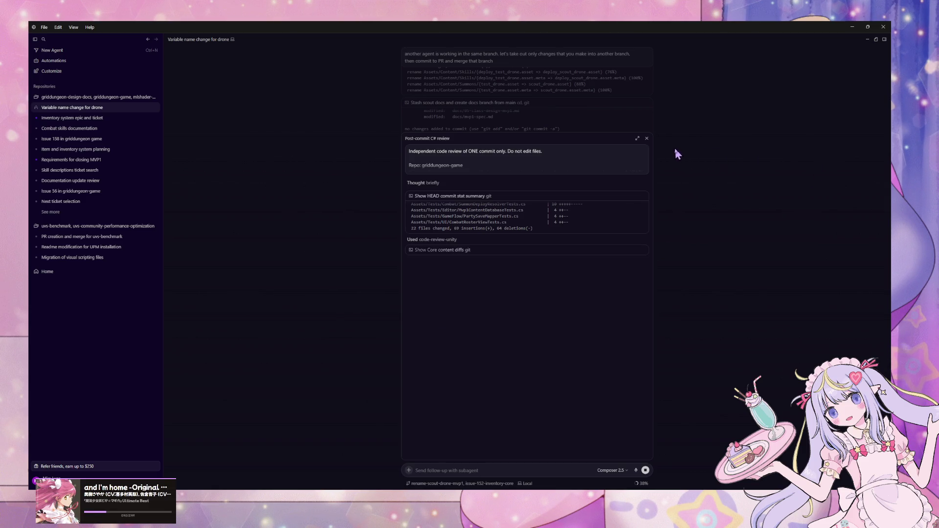
Expand the Post-commit C# review in full, then return via the 'Variable name change for drone' breadcrumb.
click(638, 140)
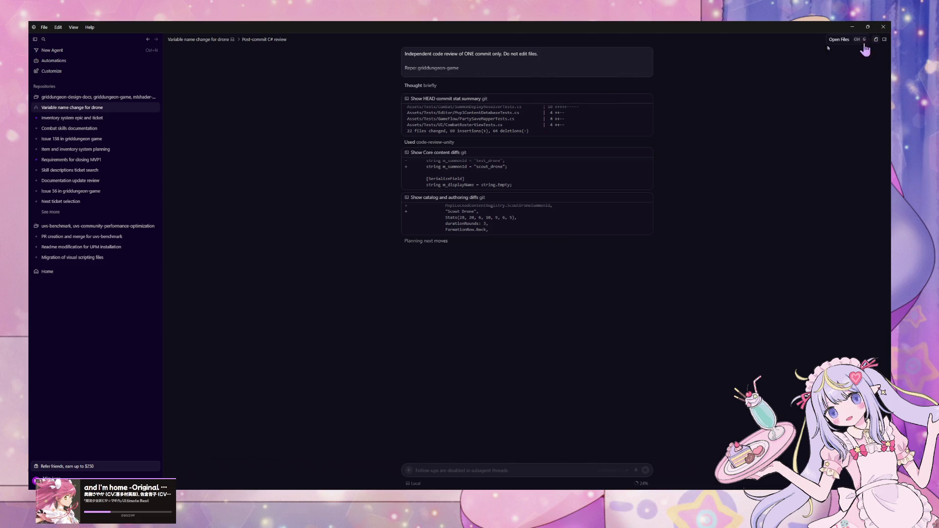
mouse_move(99, 123)
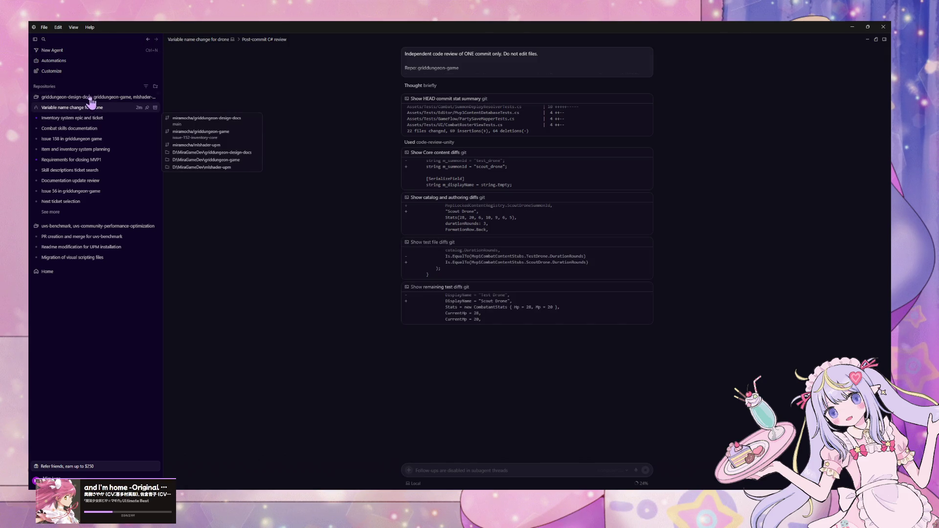
click(223, 40)
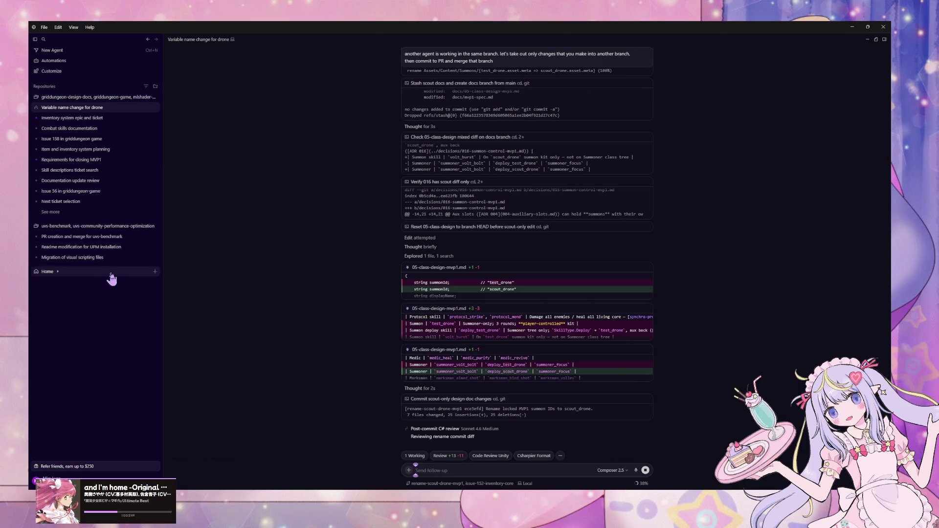
Start a griddungeon agent asking 'code review skill. is it supposed to be running sonnet medium?'.
click(155, 97)
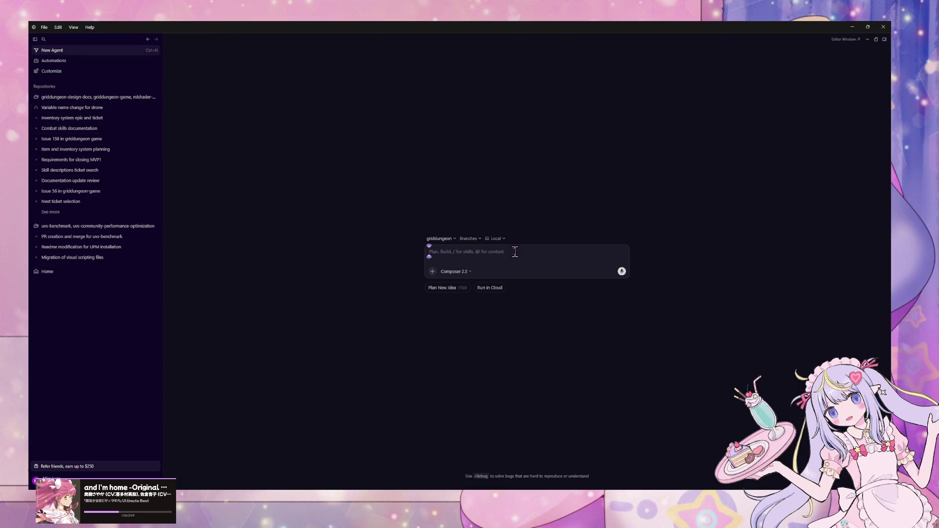
text(code)
text( review skill)
text(. is)
text( it suppos)
text(ed to be ru)
text(nning s)
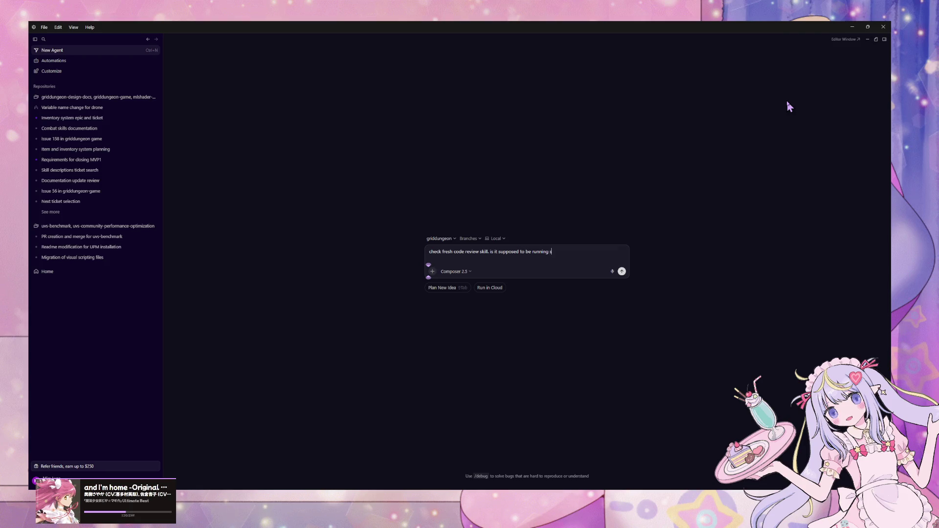
text(onnet m)
text(edium?)
key(Return)
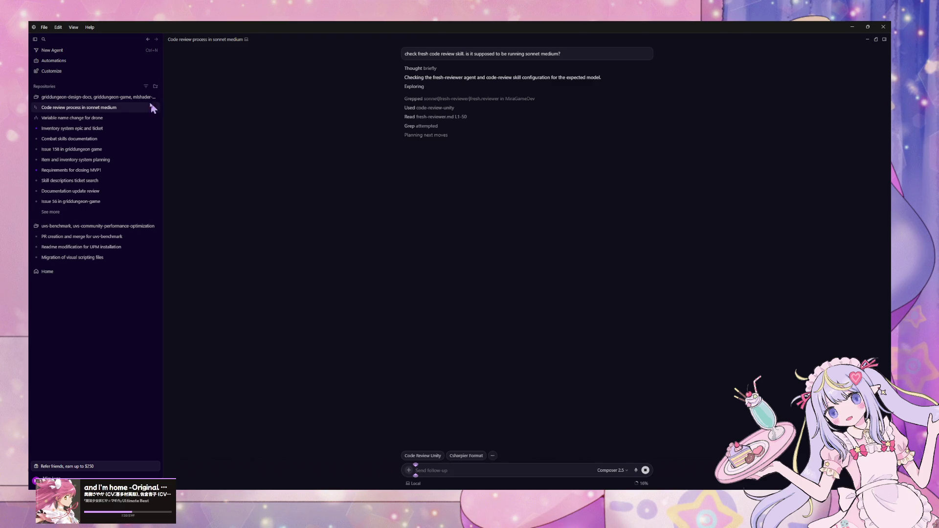
Peek at the drone chat's C# review subagent and the Sonnet question, ending on the drone rename chat.
mouse_move(91, 122)
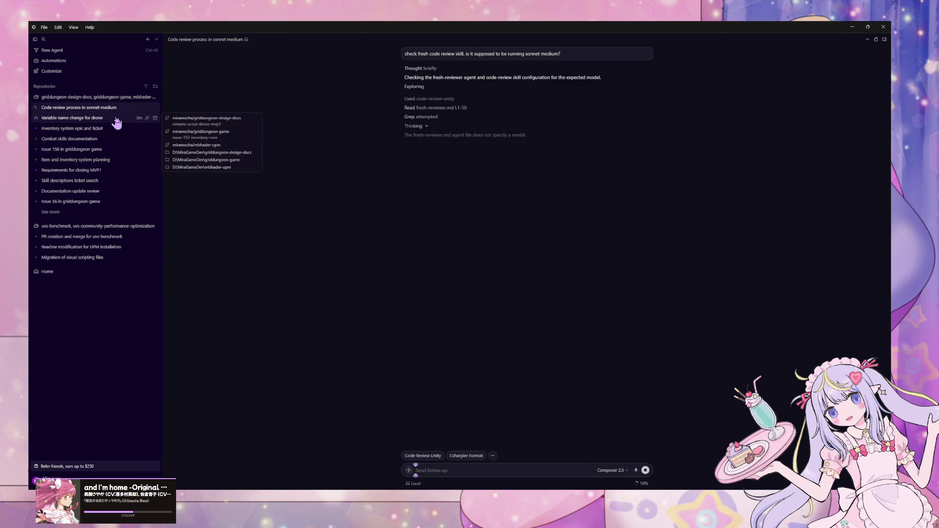
mouse_move(83, 103)
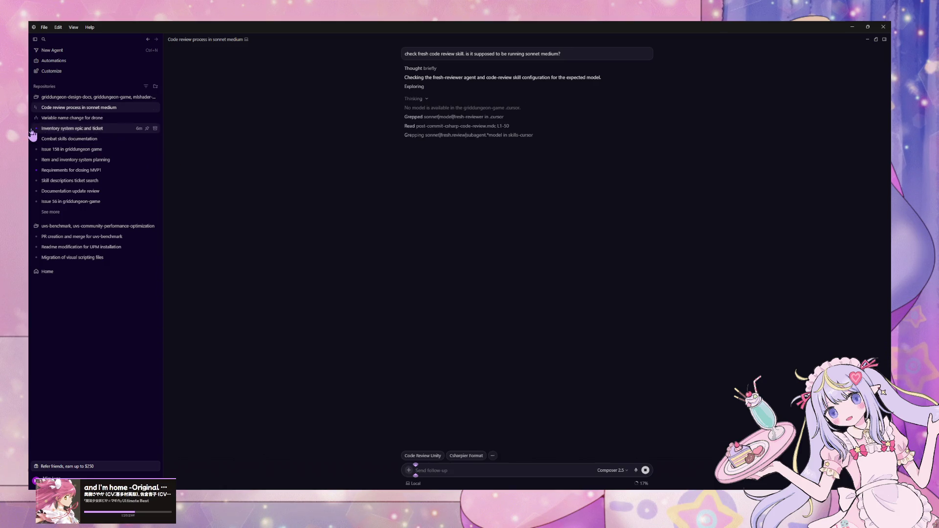
click(81, 119)
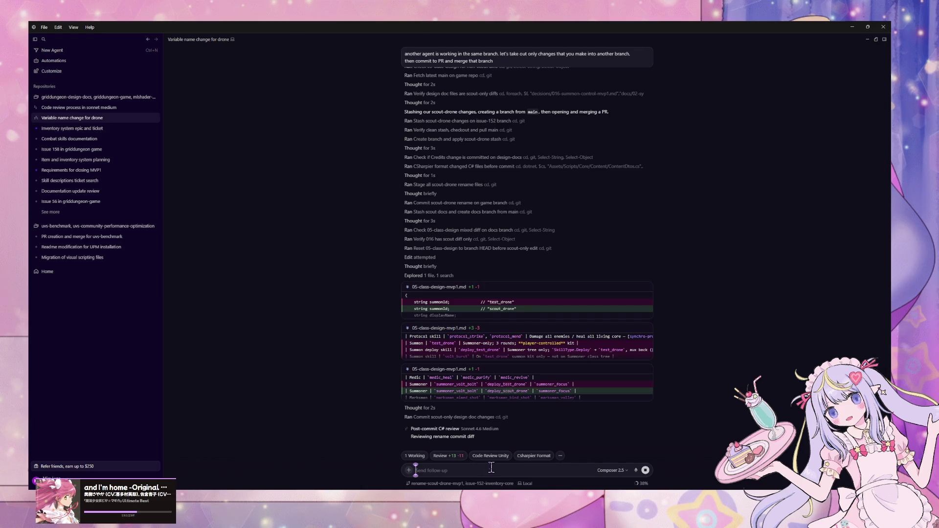
click(505, 444)
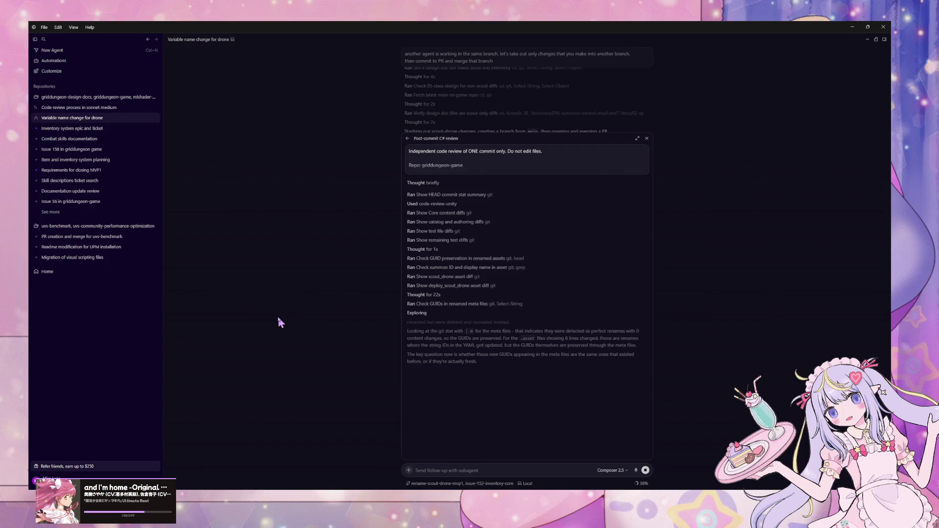
click(98, 110)
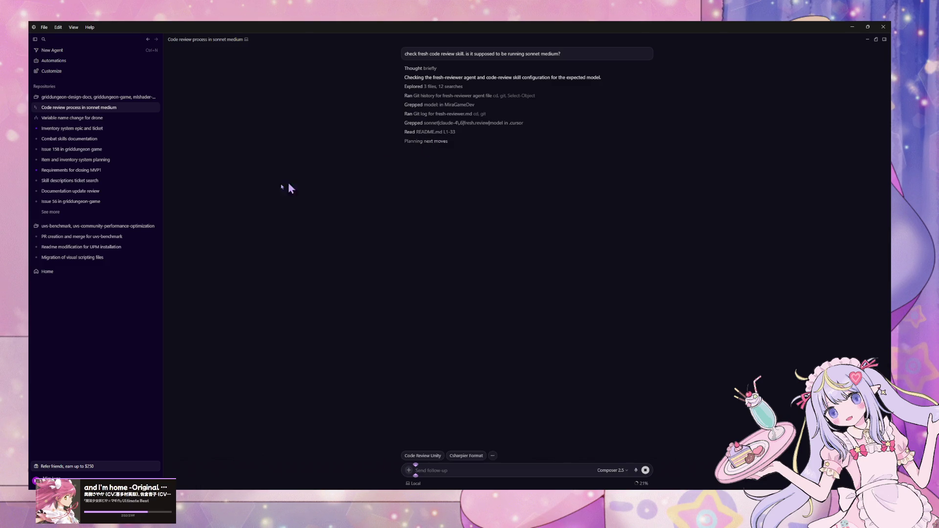
click(117, 118)
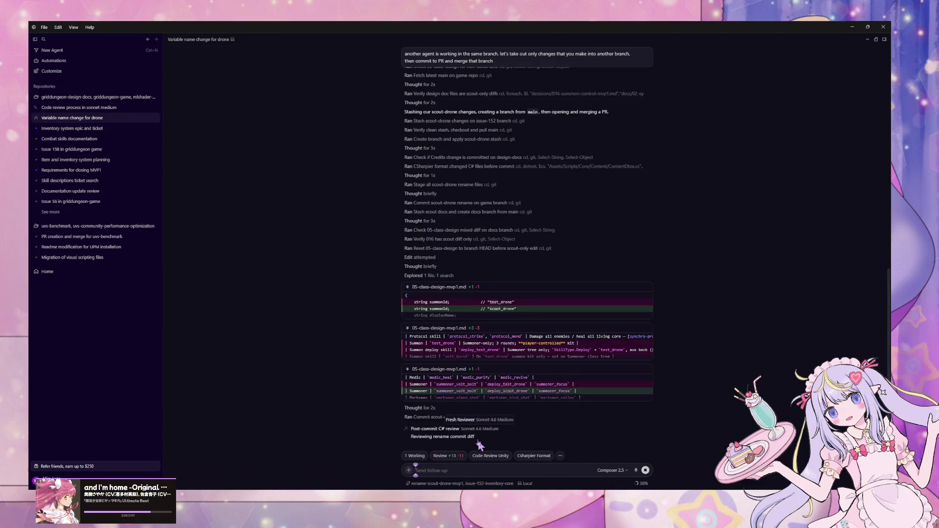
Check the post-commit C# review subagent, then open the 'Code review process in sonnet medium' chat's answer.
click(435, 433)
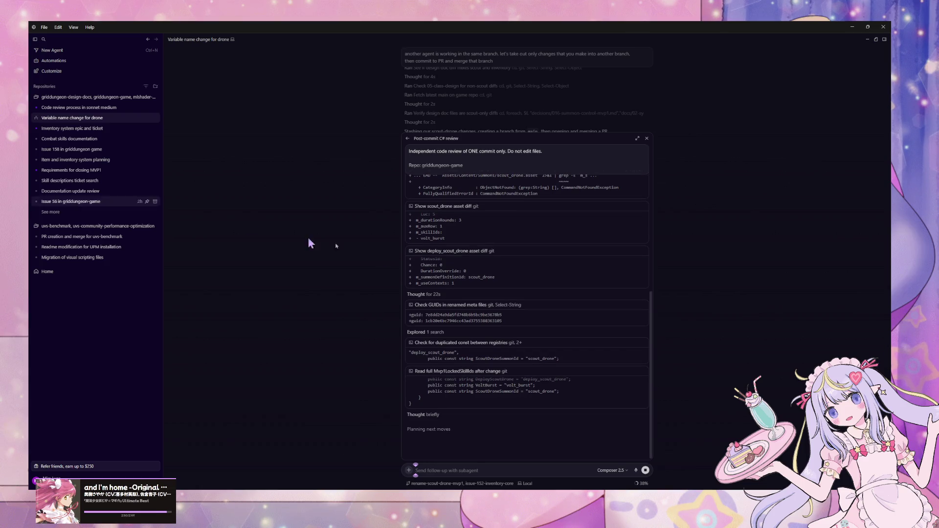
click(63, 107)
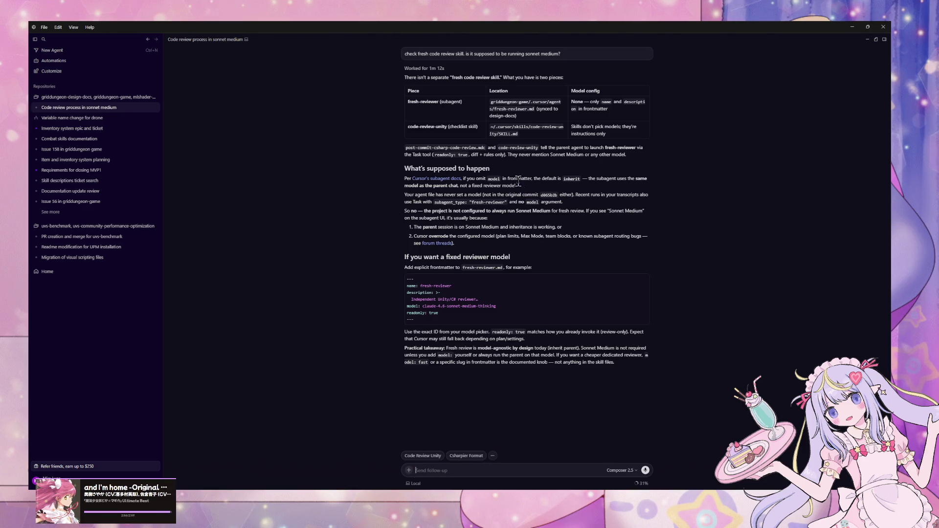
mouse_move(513, 178)
mouse_down()
mouse_move(541, 195)
mouse_move(433, 202)
mouse_move(541, 188)
mouse_up()
click(532, 195)
mouse_move(414, 230)
mouse_down()
mouse_move(556, 239)
mouse_move(668, 260)
mouse_up()
click(520, 330)
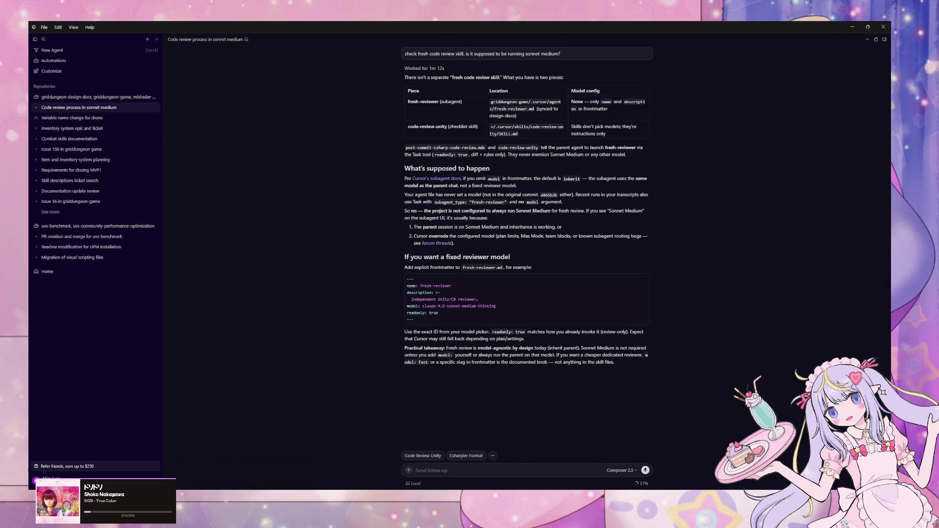
mouse_move(103, 121)
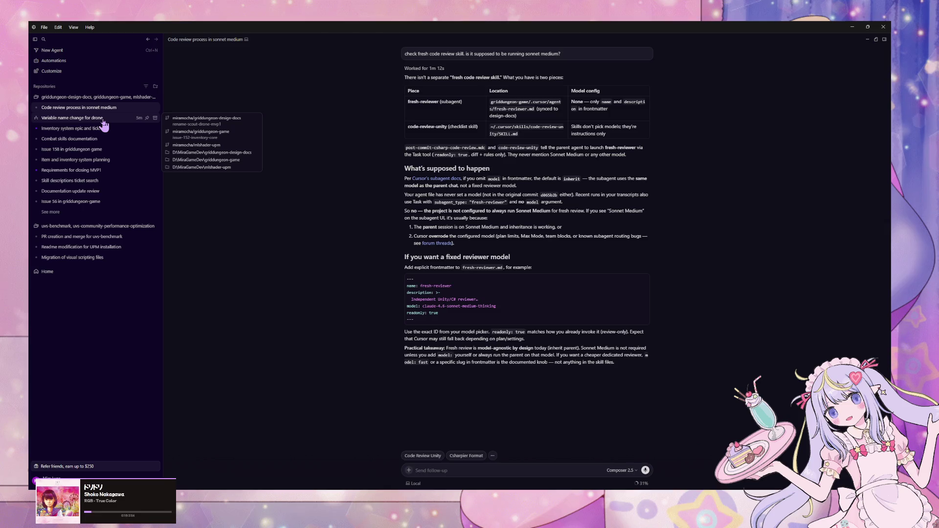
click(103, 121)
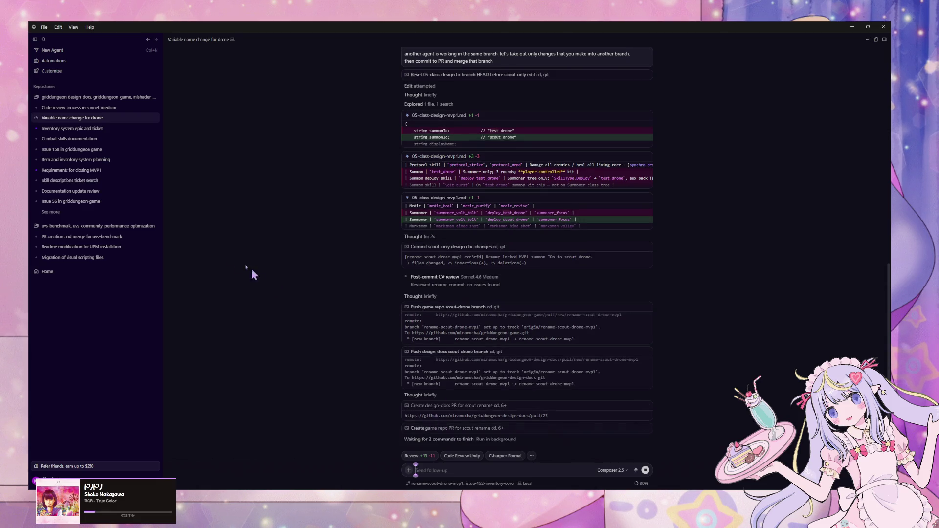
In the drone rename chat, draft and discard a merge-from-main follow-up while PRs #160 and #23 merge.
mouse_move(112, 131)
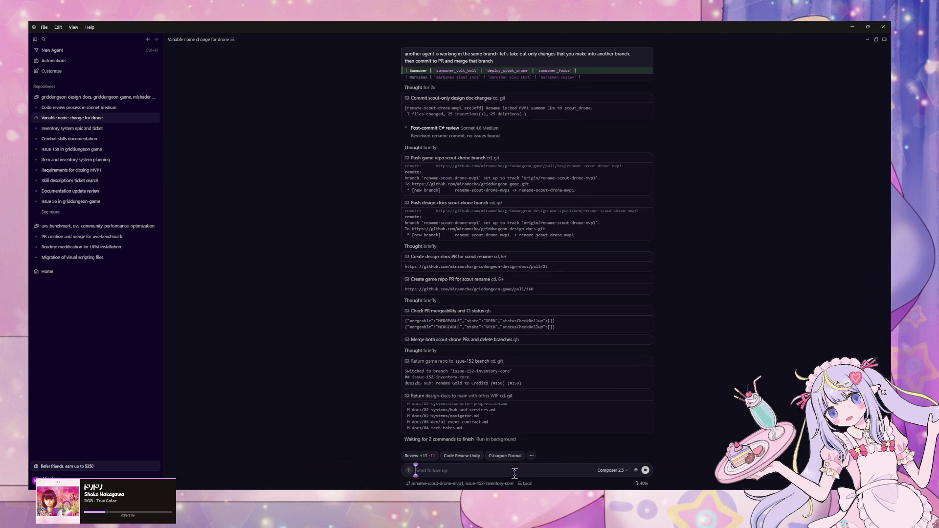
text(merge later)
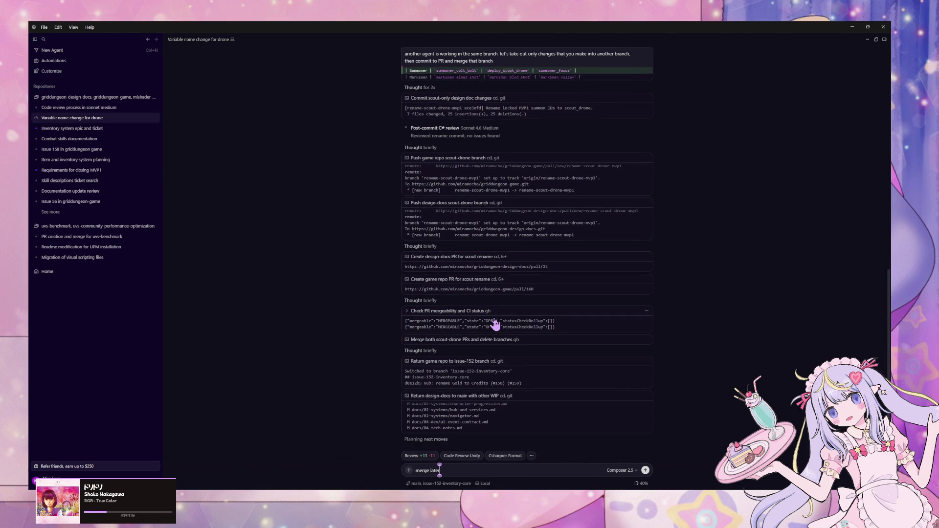
key(BackSpace)
text(st change)
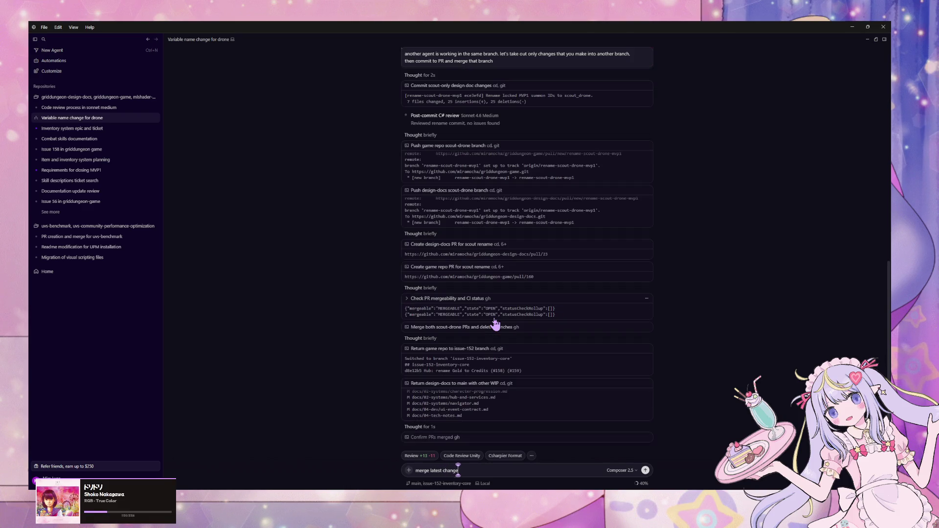
text( from)
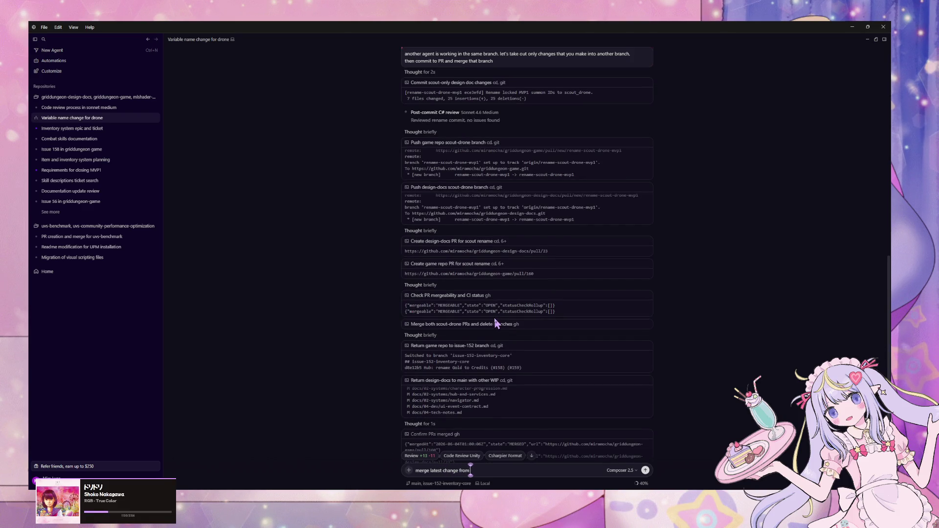
text( main into)
key(Return)
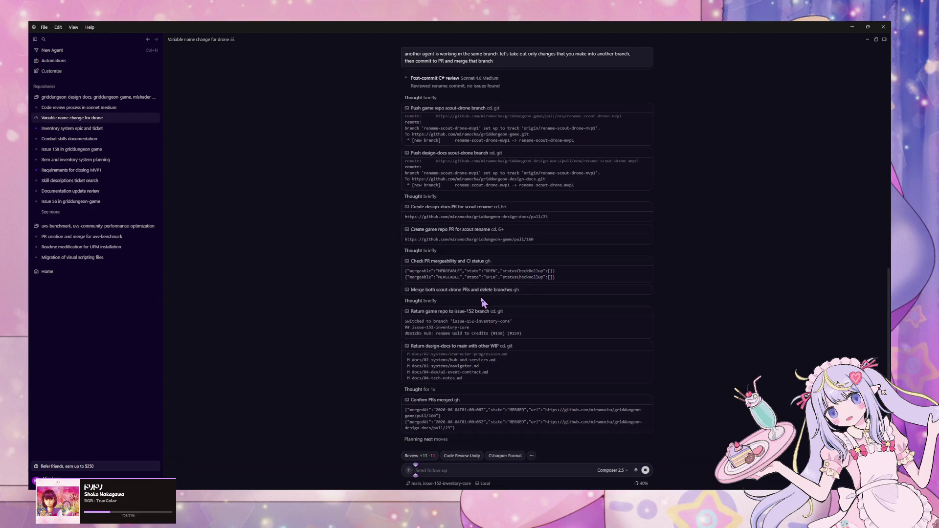
mouse_move(136, 156)
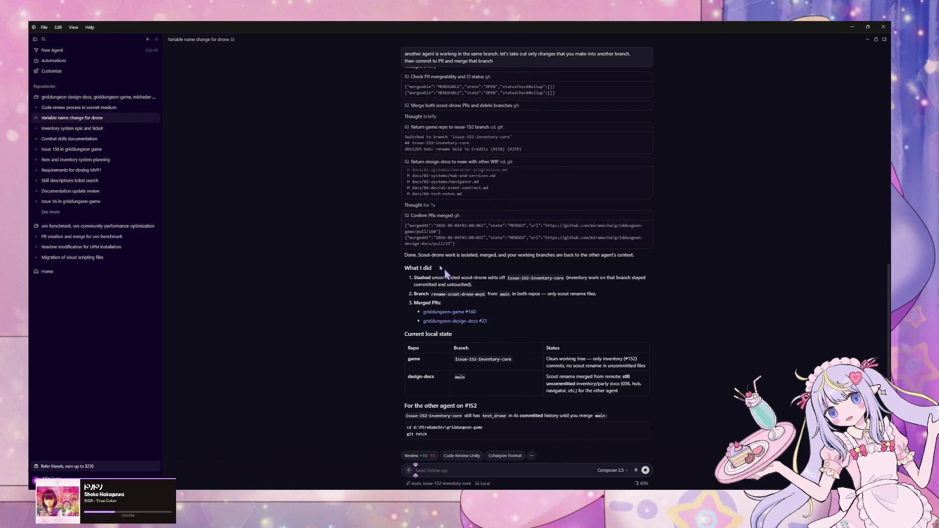
In the inventory chat, ask the agent to merge the latest main into the current branch.
click(93, 134)
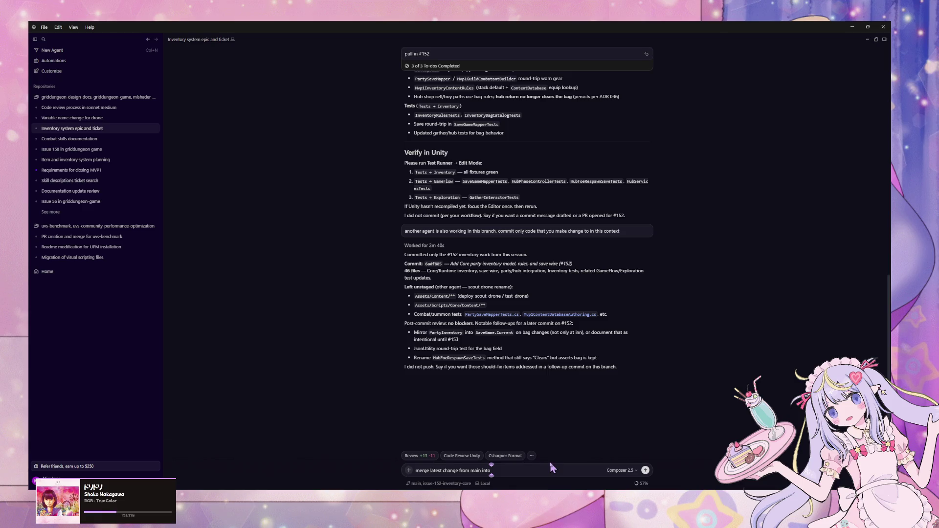
text(current bran)
text(ch if)
key(alt+Tab)
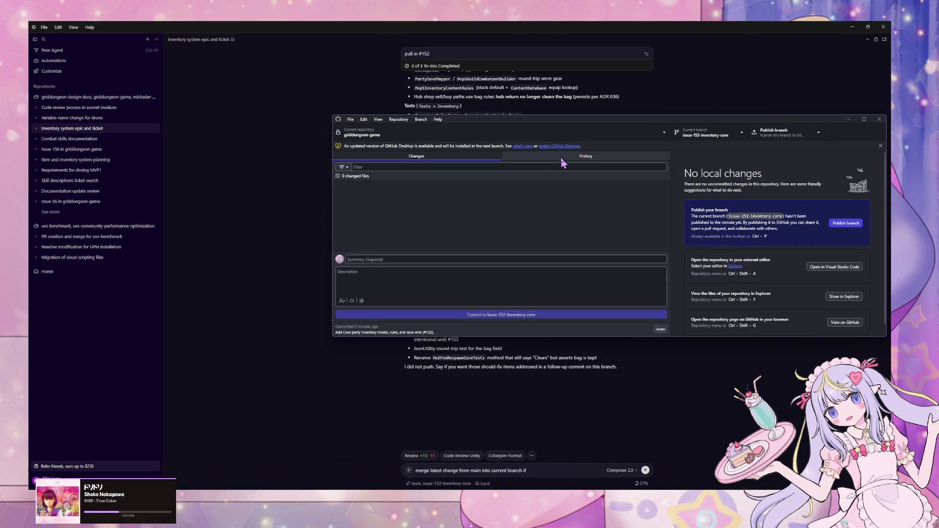
click(562, 157)
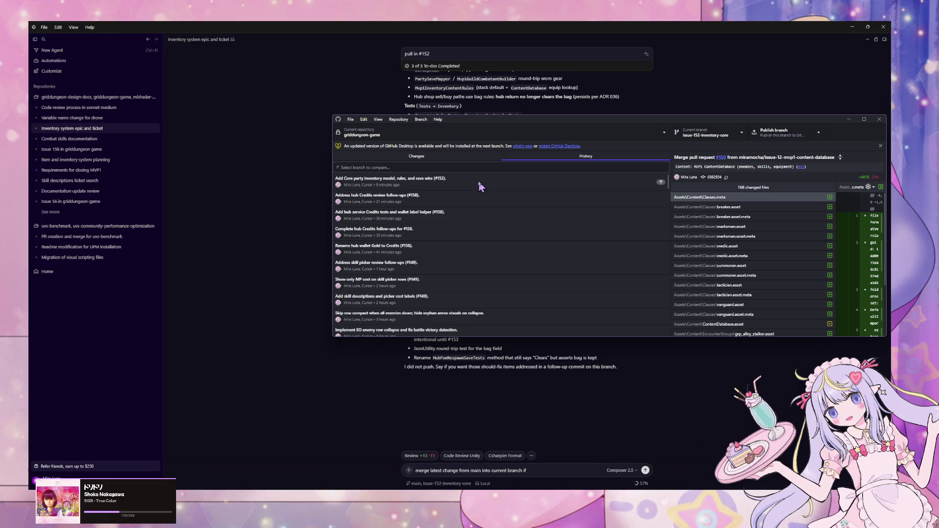
click(549, 468)
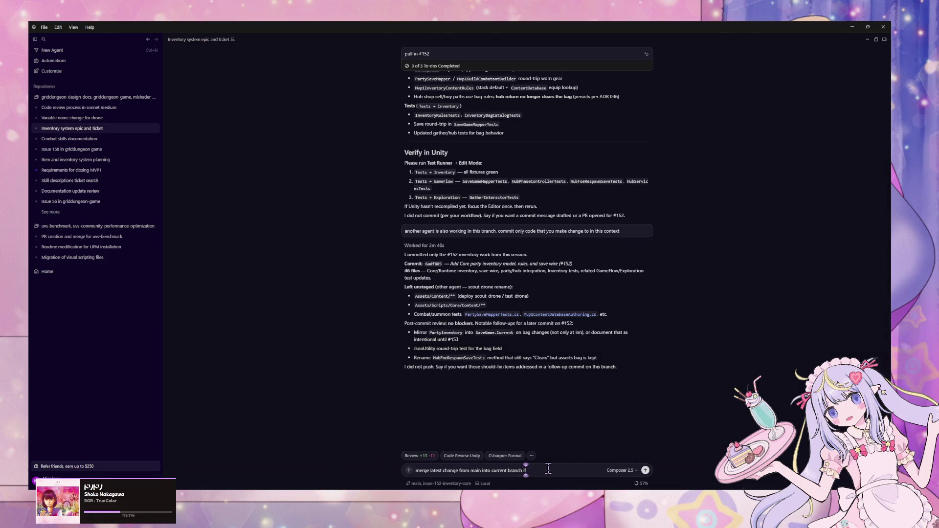
key(Return)
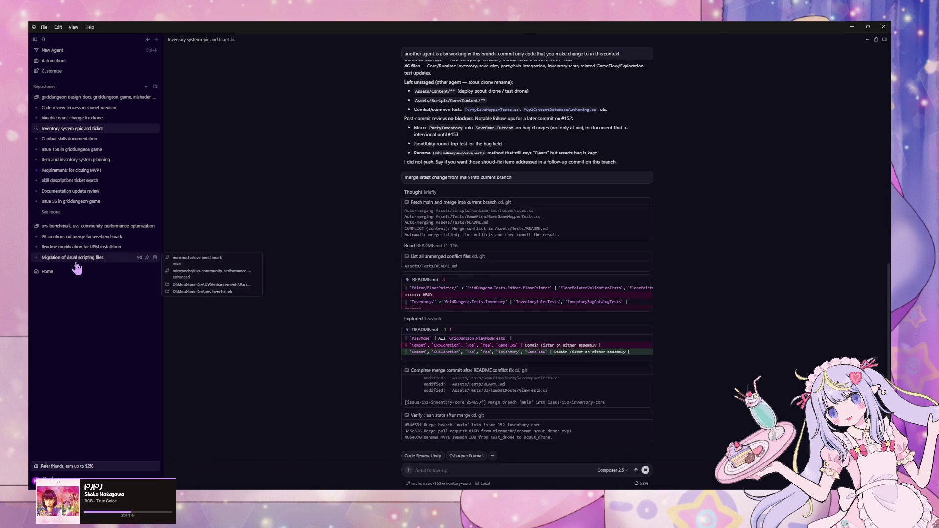
key(alt+Tab)
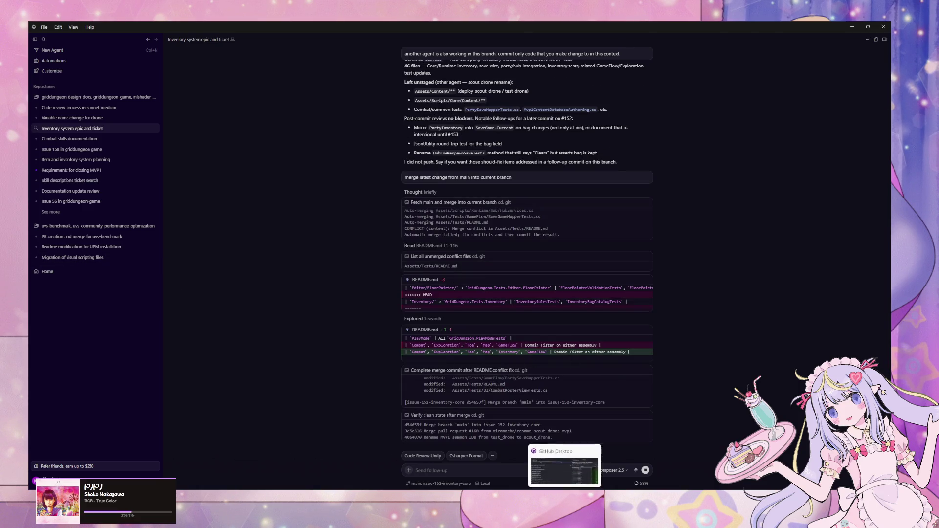
Confirm GitHub Desktop shows no local changes, and review the merge-from-main and #152 commits.
click(409, 157)
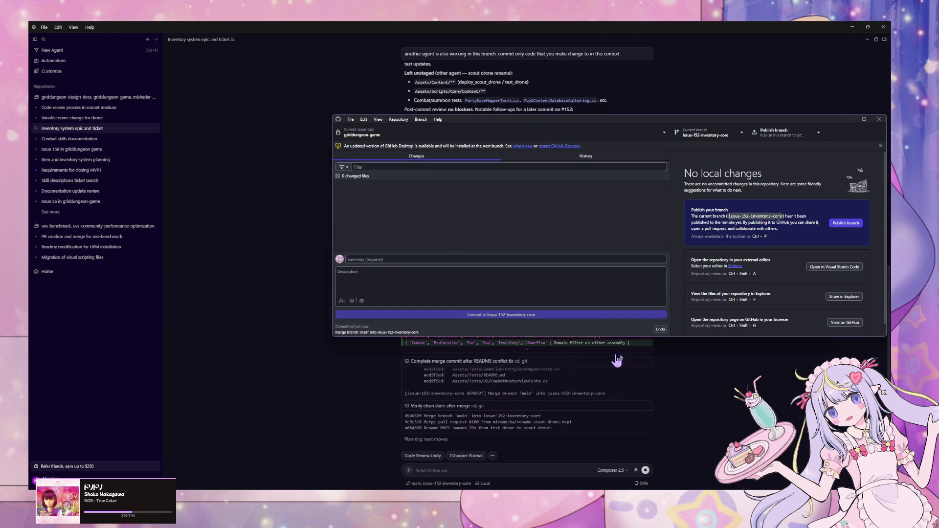
drag(641, 121, 527, 112)
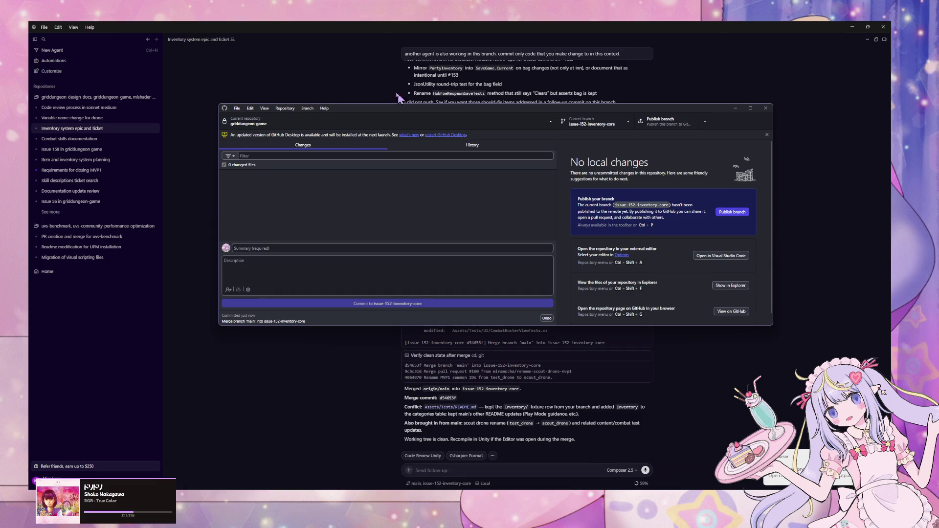
click(430, 146)
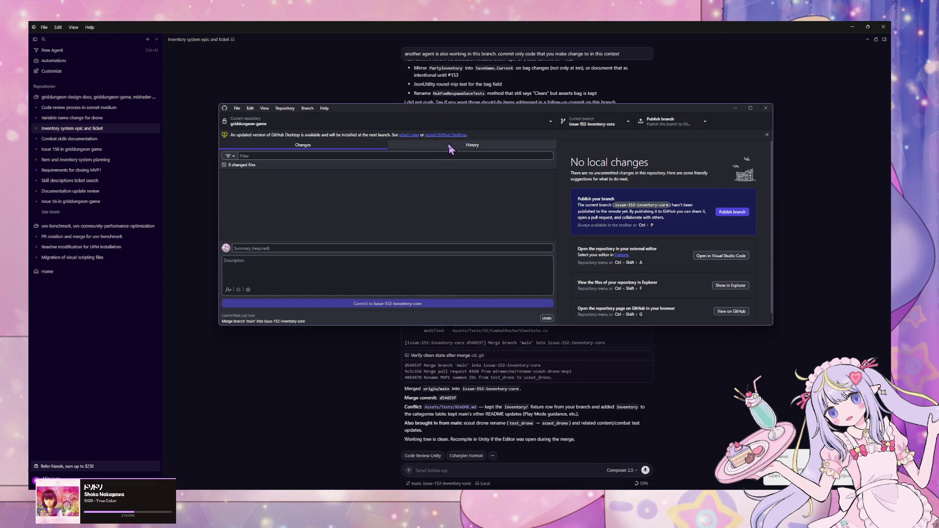
click(294, 170)
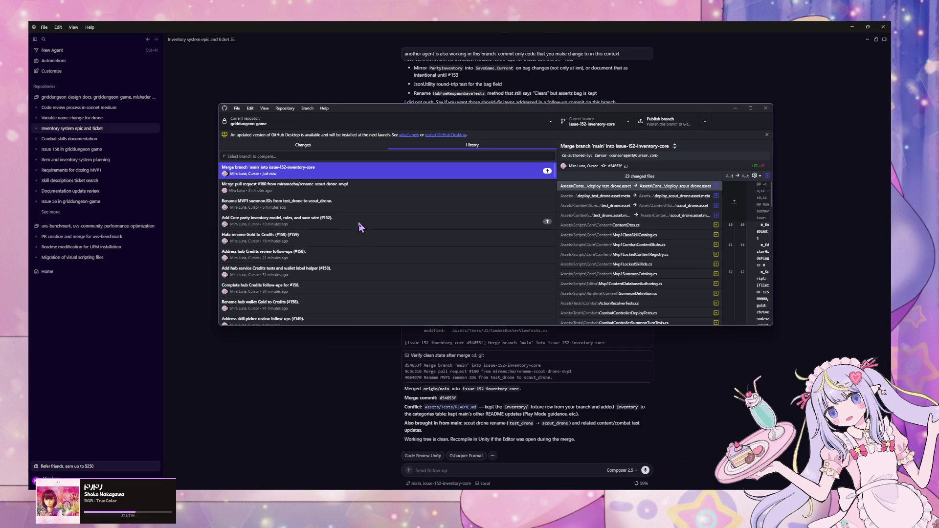
click(358, 223)
click(367, 208)
click(376, 224)
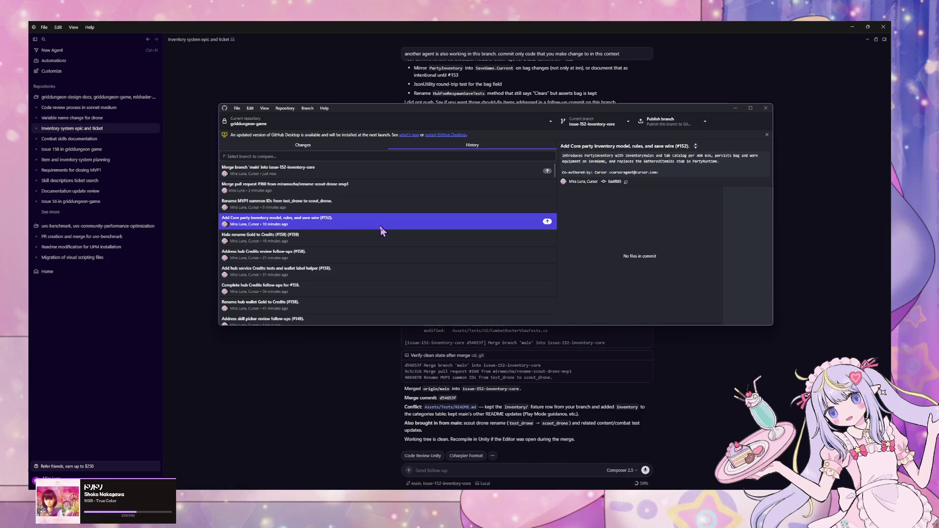
click(573, 423)
click(450, 468)
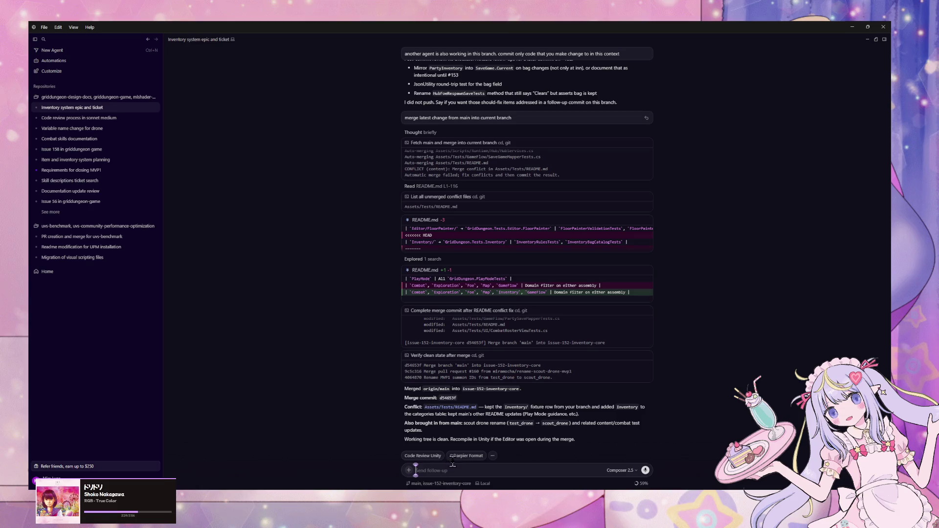
Bring the Unity editor with its Test Runner results to the front.
key(alt+Tab)
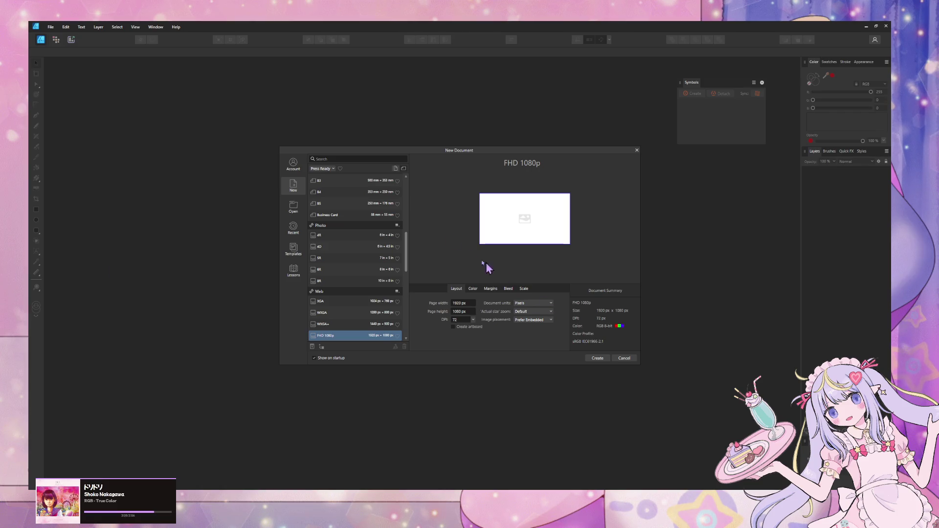
click(557, 456)
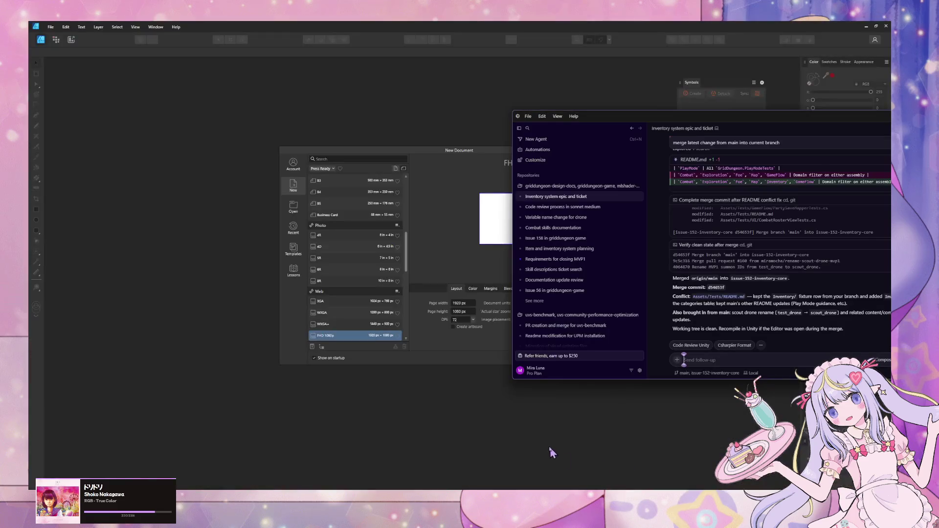
click(566, 348)
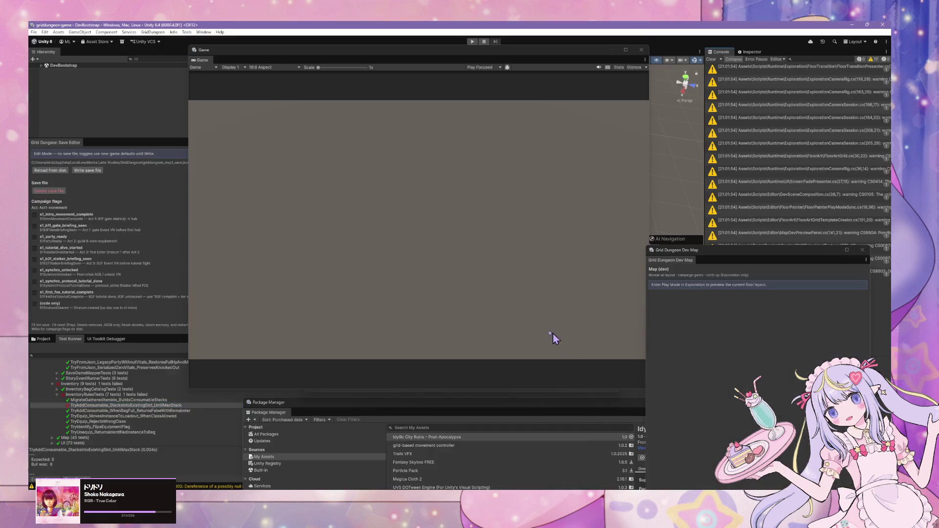
Show the failing TryAddConsumable test's details in InventoryRulesTests: expected 5 but was 6.
click(89, 385)
click(73, 375)
scroll(74, 380, up, 10)
click(83, 363)
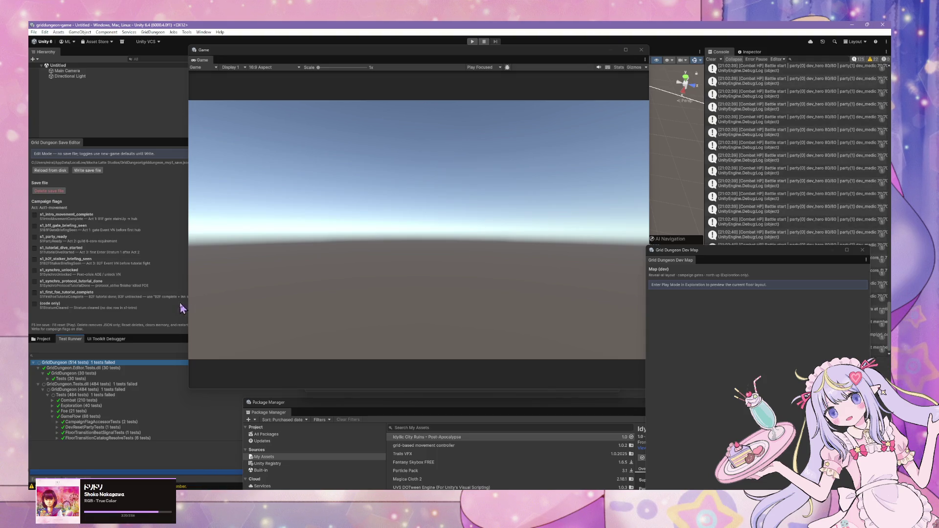
scroll(131, 421, down, 10)
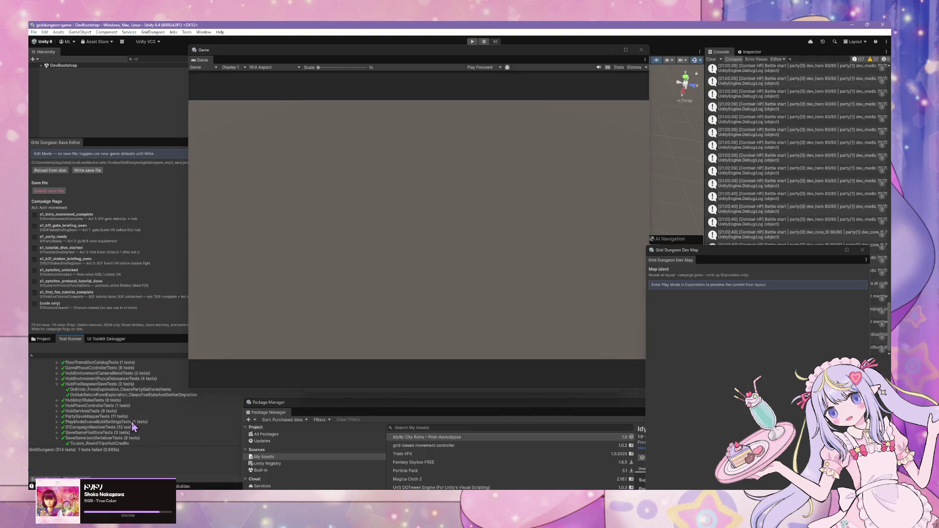
click(103, 406)
click(117, 460)
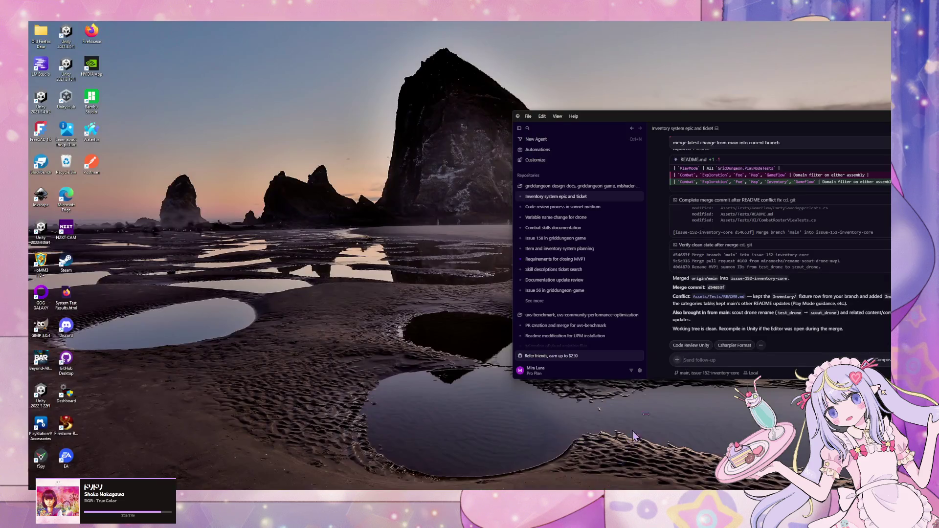
click(612, 456)
Send the agent 'failing test' with the pasted TryAddConsumable_StacksIntoExistingSlot_UntilMaxStack name, then recompile in Unity.
text(failing test:)
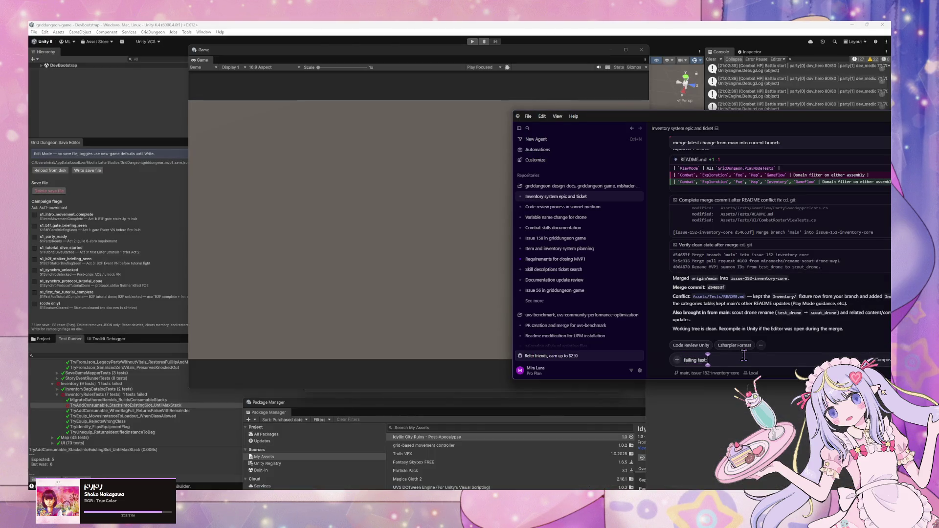
key(ctrl+v)
key(Return)
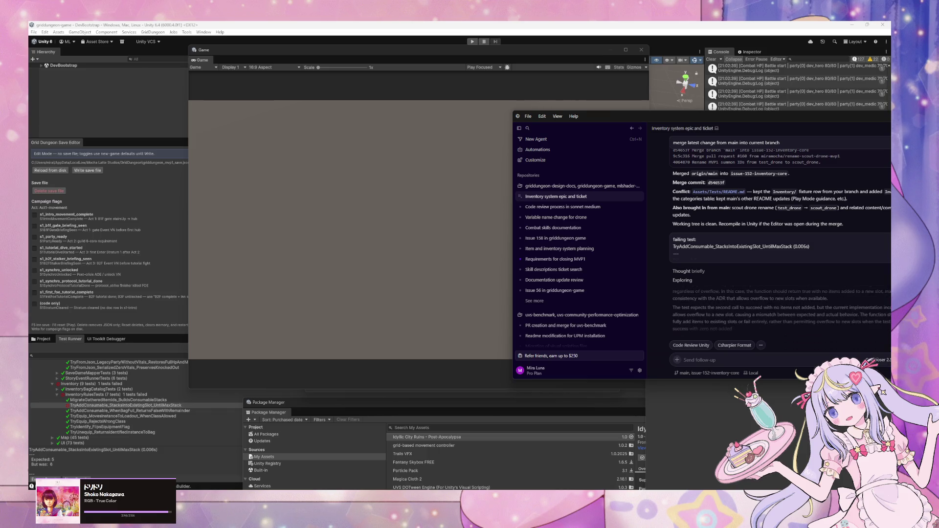
key(super+d)
key(super+d)
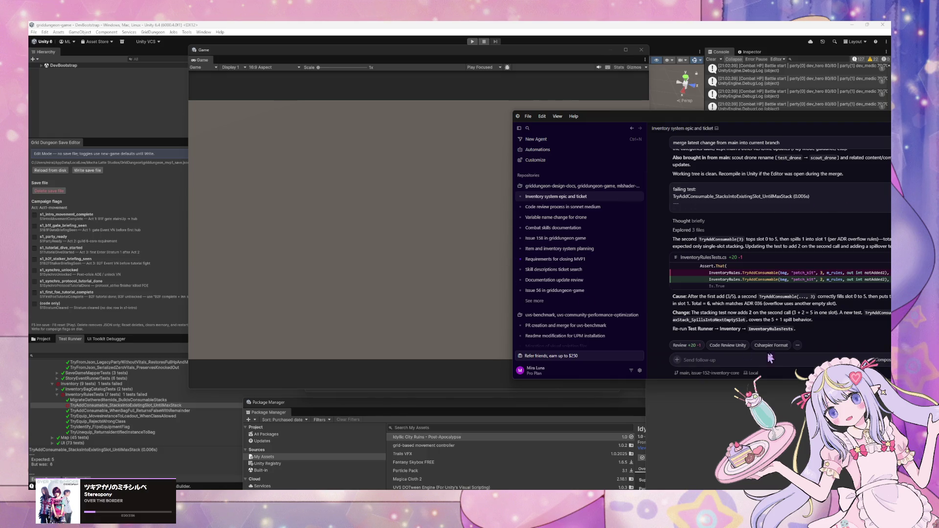
click(166, 417)
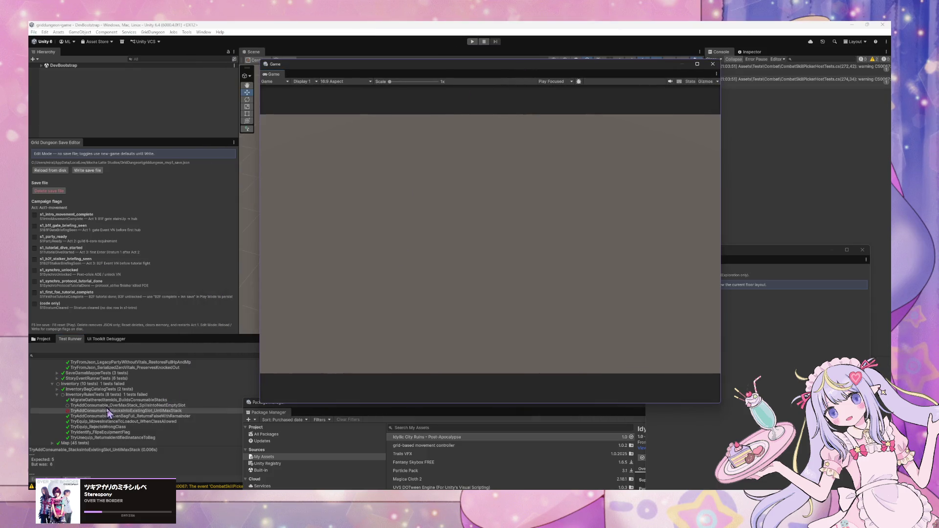
Rerun the InventoryRulesTests group in the Test Runner so all tests pass.
click(118, 395)
double_click(117, 396)
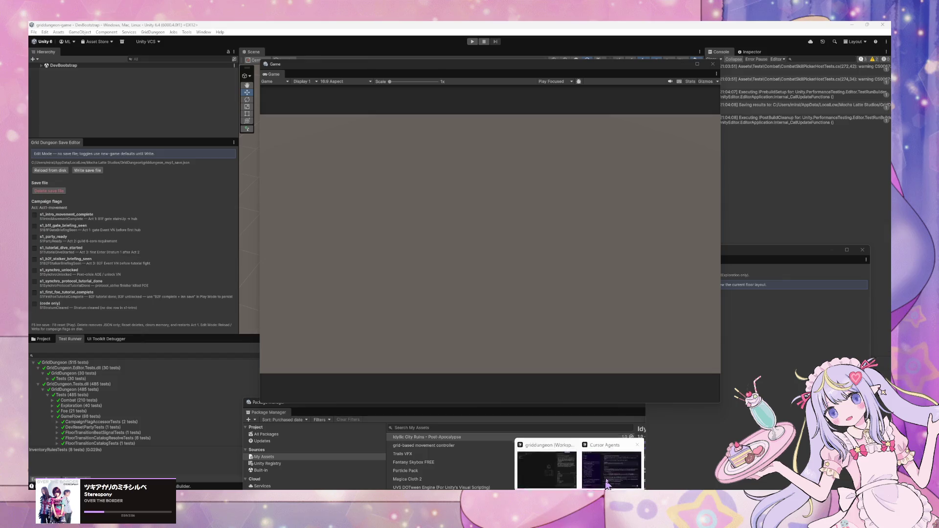
click(665, 467)
Send the agent 'passing tests. how should I manually test this' and read its QA plan.
text(passion)
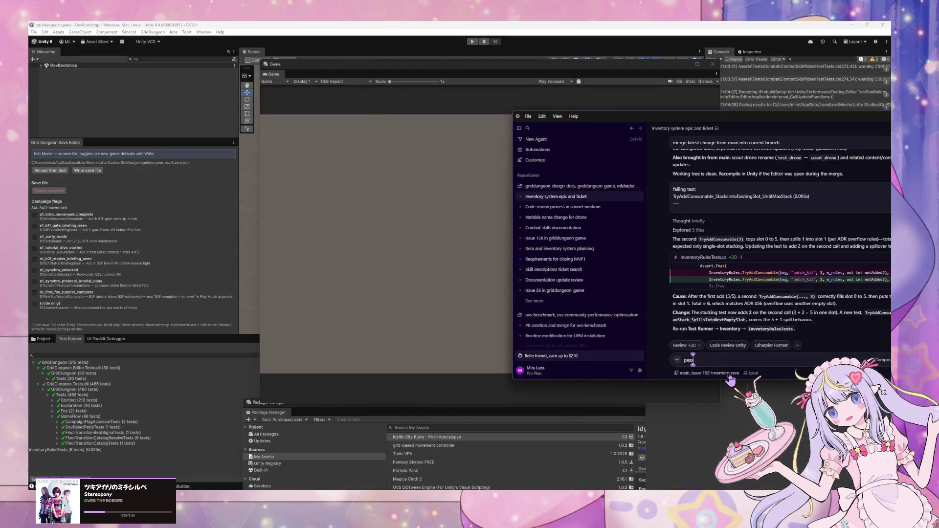
key(BackSpace)
key(BackSpace)
text(ng t)
text(ests.)
text( create a plan)
key(BackSpace)
key(BackSpace)
key(BackSpace)
key(BackSpace)
text(how should I manual)
text(ly test this)
key(Return)
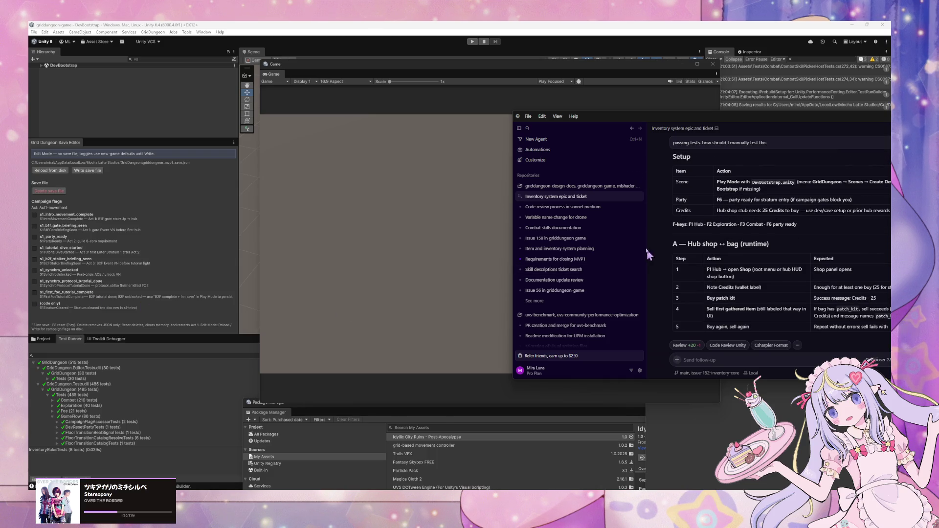
scroll(823, 264, up, 3)
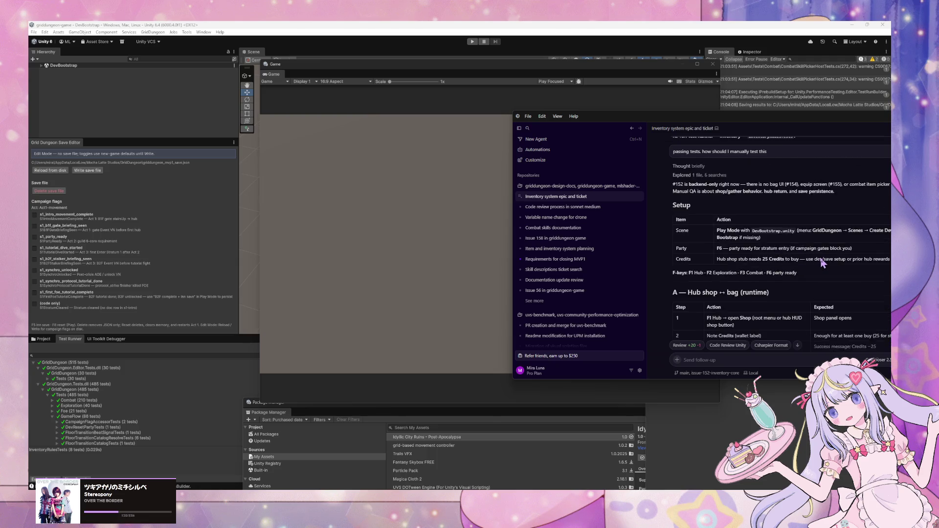
scroll(822, 264, up, 1)
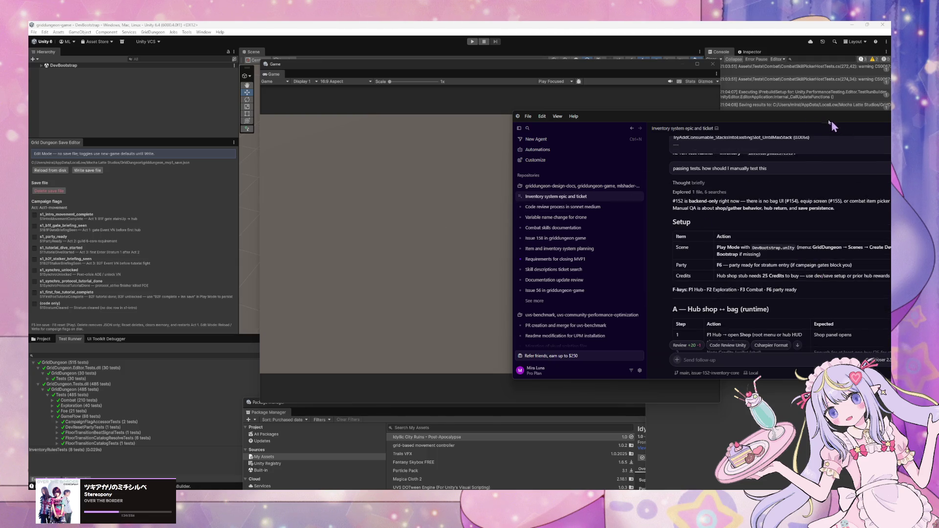
drag(774, 118, 589, 101)
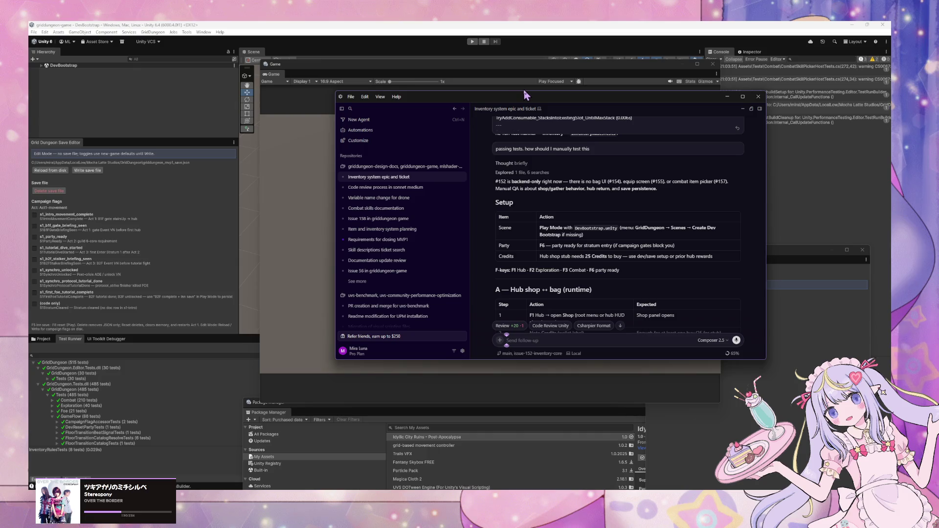
drag(513, 96, 600, 92)
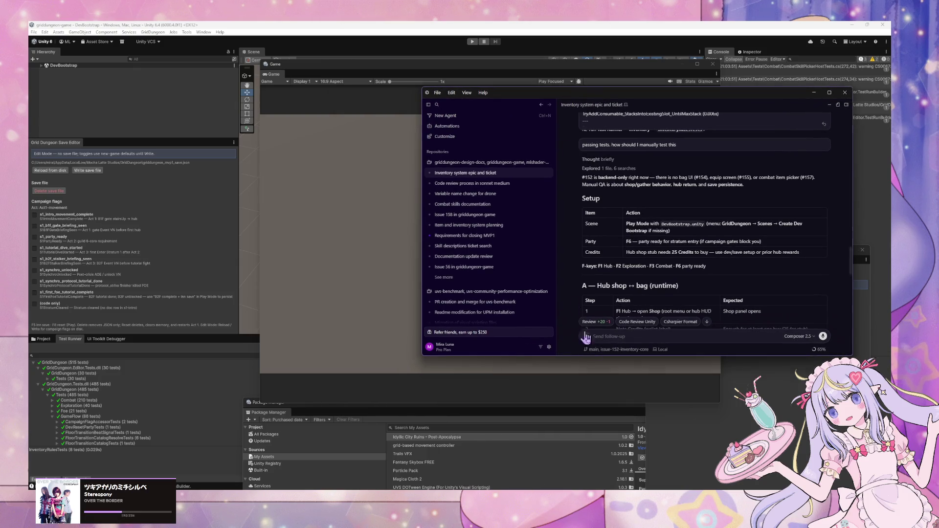
Request a dev menu helper button in the dev tool that adds 1000 credits to the inventory.
text(create a dev)
text( menu)
text(helper)
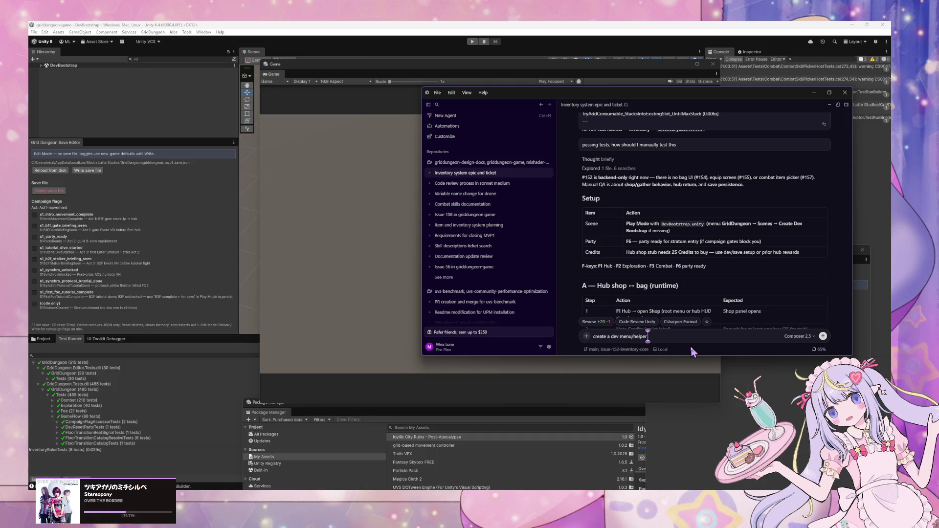
text( button in dev too)
text(l to)
text( add 1000 d)
text(red)
text( toventory)
key(Return)
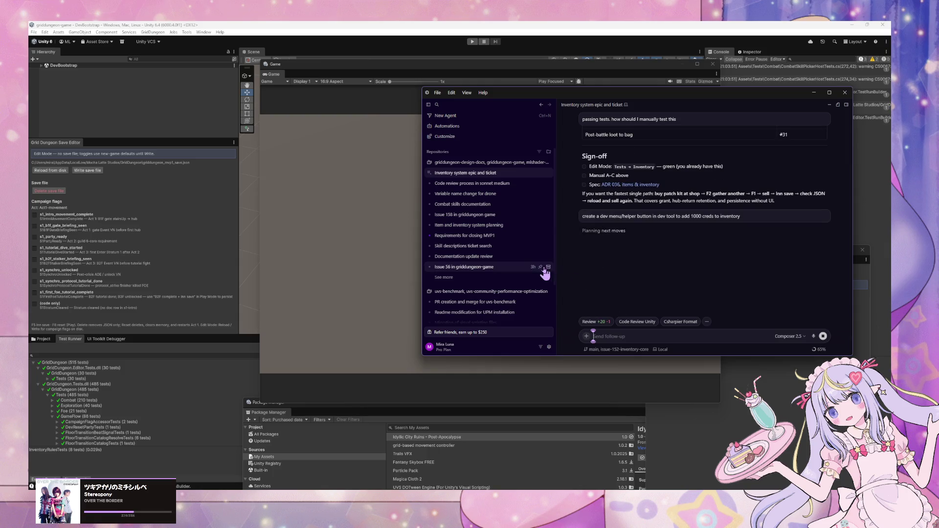
mouse_move(541, 268)
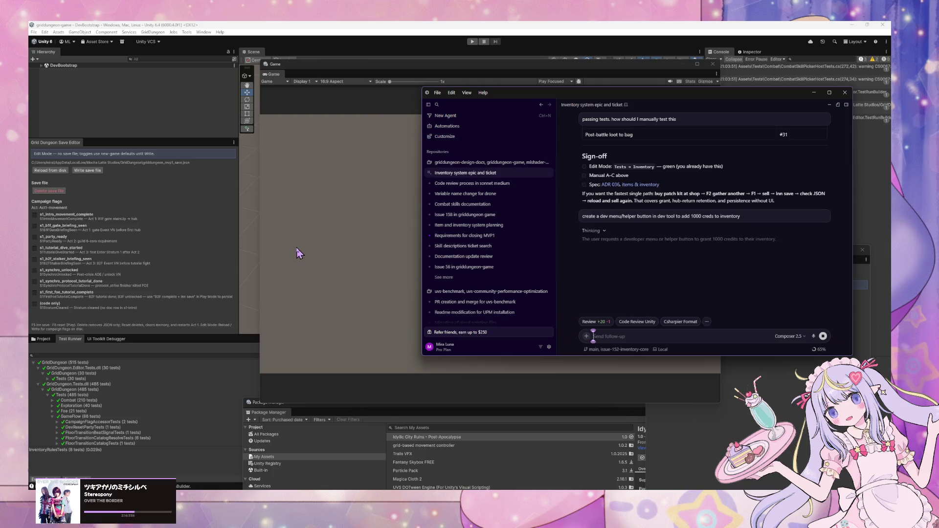
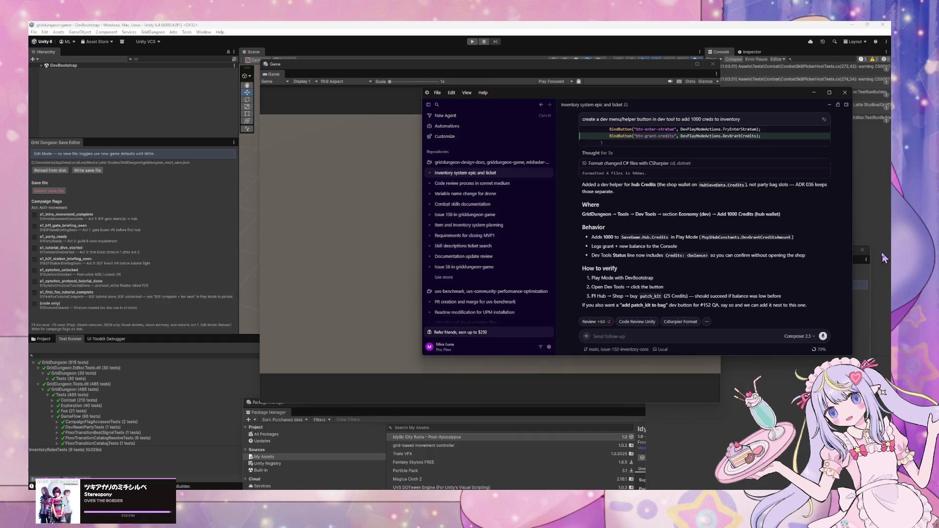
Bring the GridDungeon Unity editor with its Test Runner list back in front of Cursor.
click(113, 368)
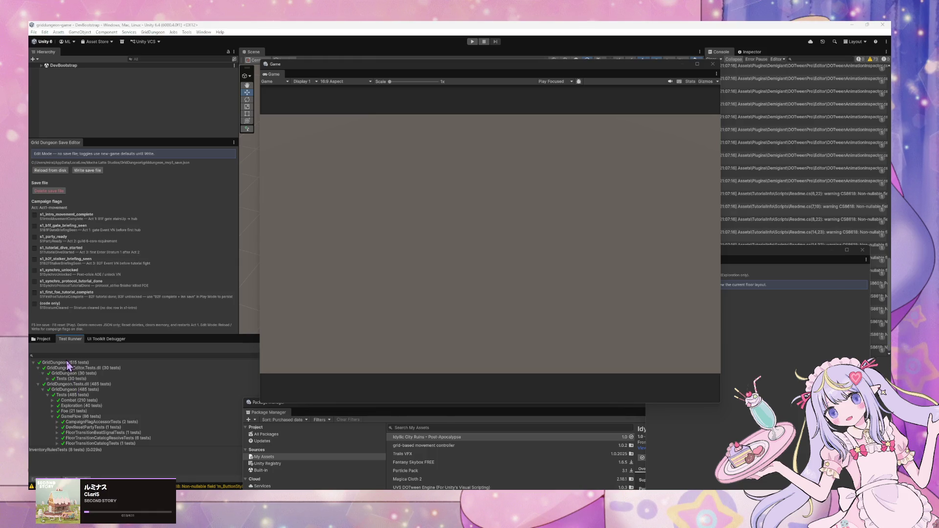
Run all 515 GridDungeon tests from the root, then move the Game view and enter Play mode.
click(67, 364)
double_click(67, 364)
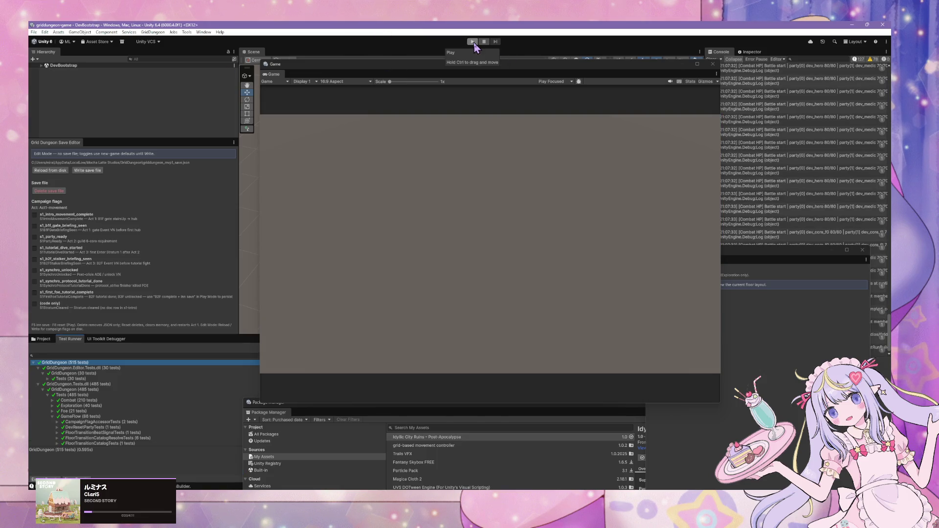
drag(654, 65, 610, 63)
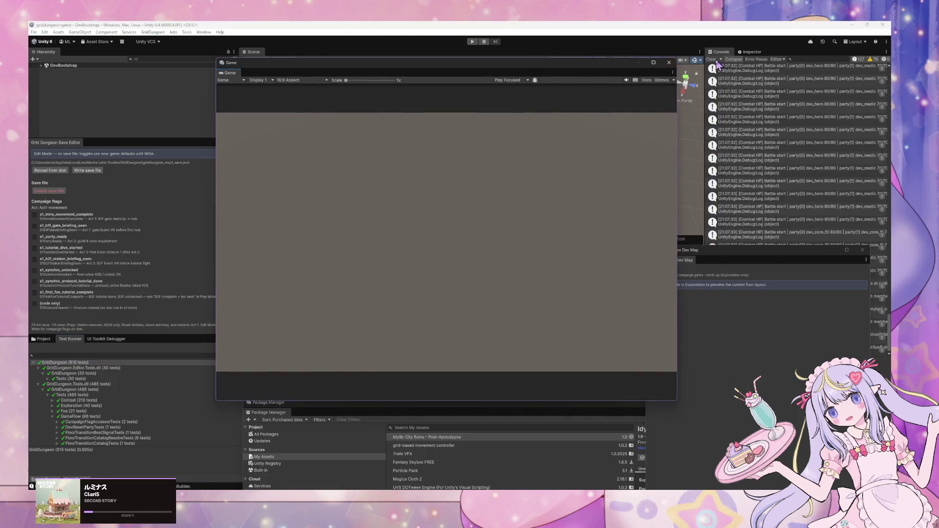
click(472, 42)
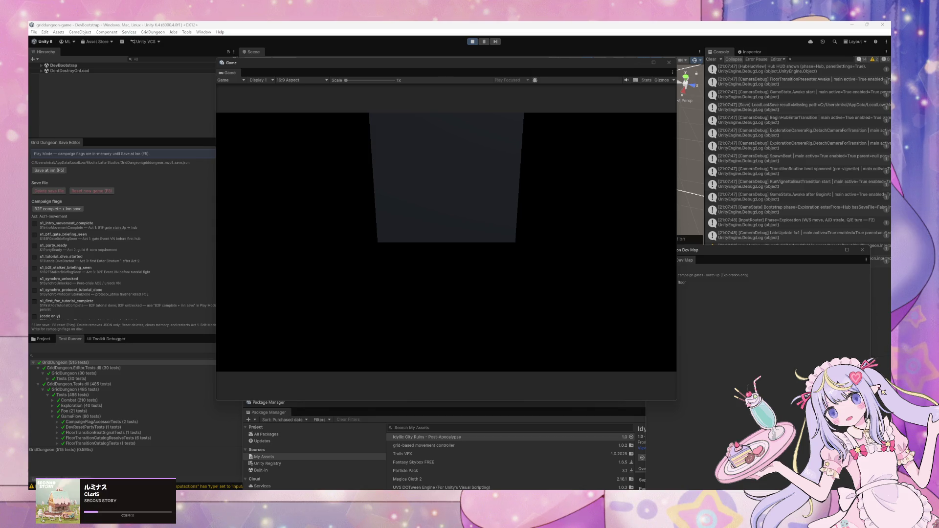
Rearrange the Game and Grid Dungeon Dev windows, then walk and turn the party in the ruins.
drag(333, 64, 454, 59)
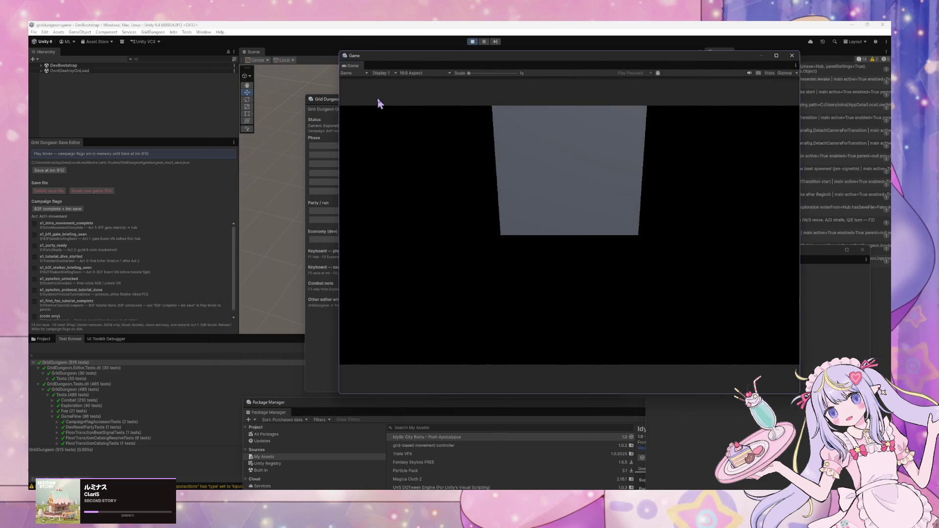
drag(323, 101, 166, 86)
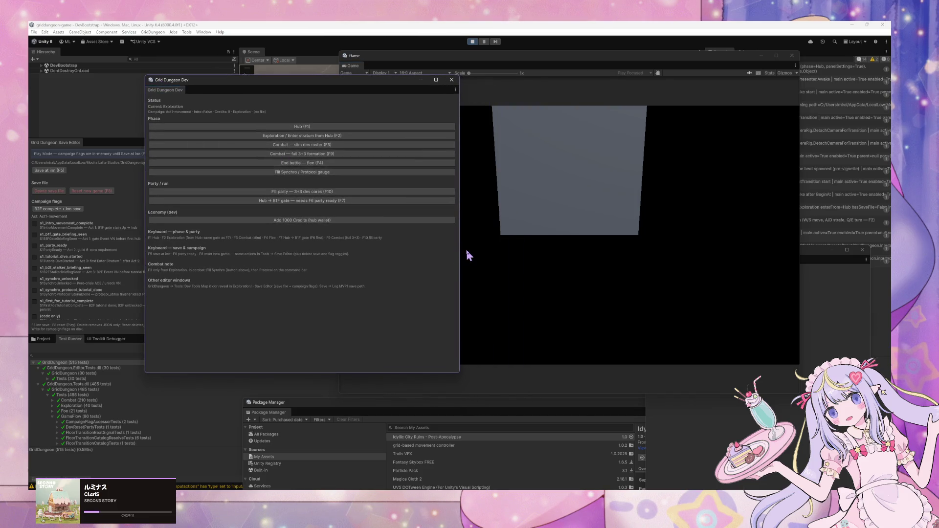
drag(459, 248, 337, 234)
key(w)
key(e)
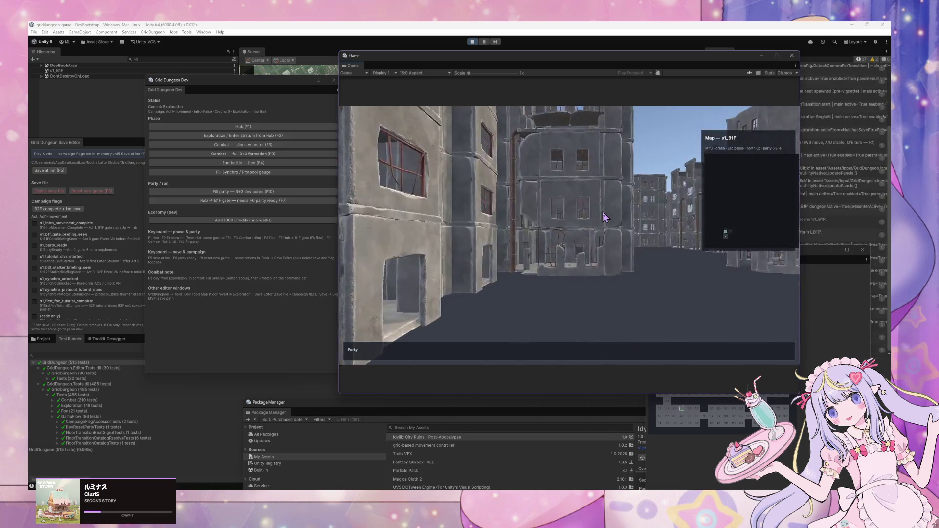
Return to the Guild town hub and assign all six guild cores to the party at the Explorers Guild.
click(283, 200)
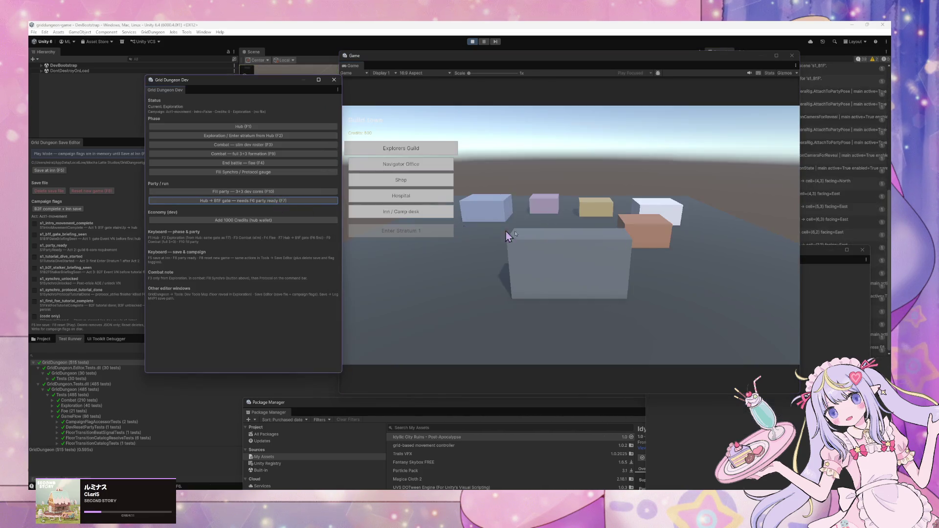
click(430, 155)
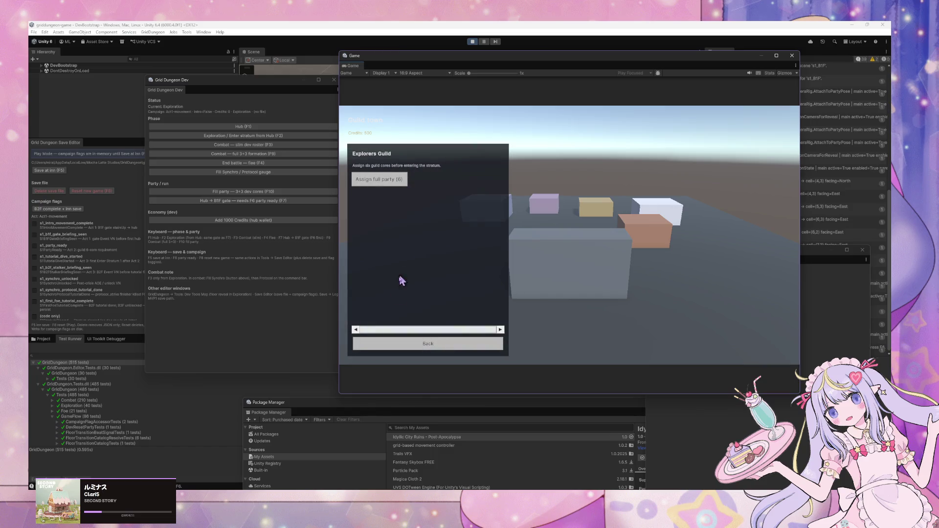
click(384, 190)
click(404, 343)
Buy a patch kit from the Shop, leaving 475 credits.
click(390, 248)
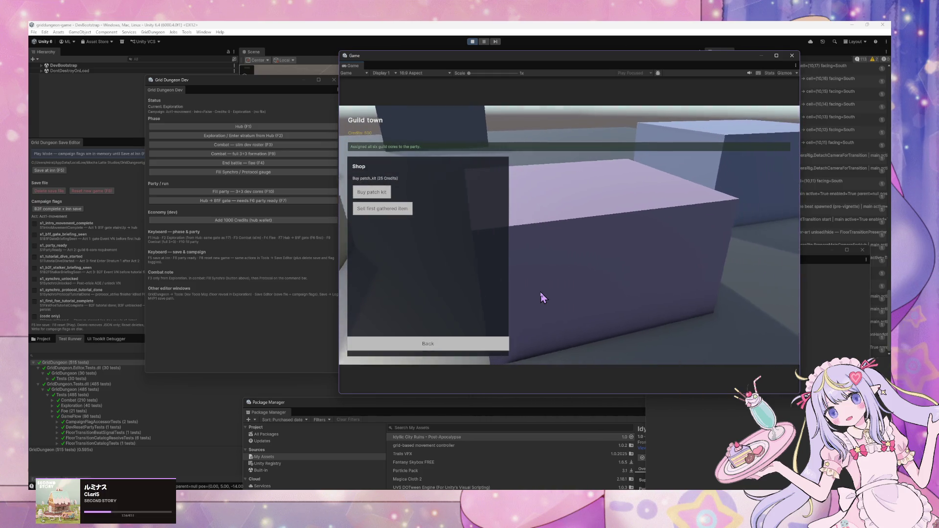
key(Down)
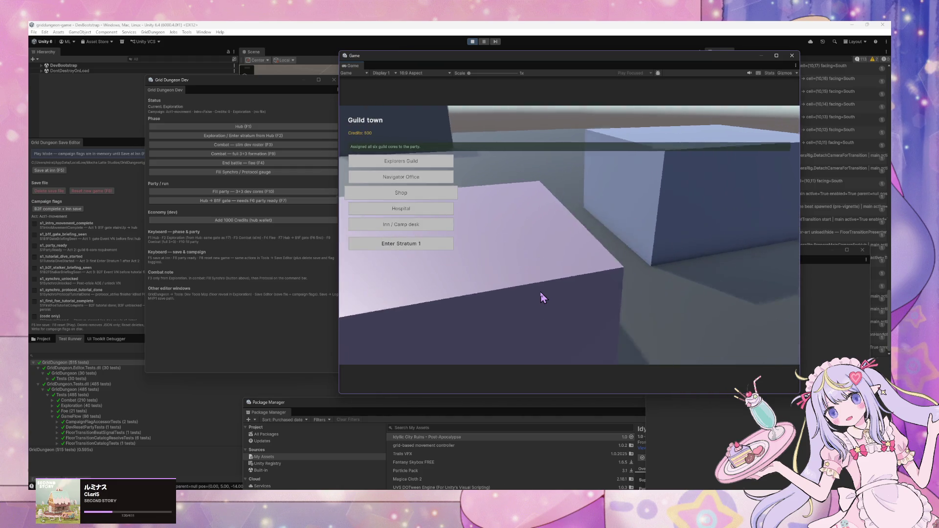
key(Return)
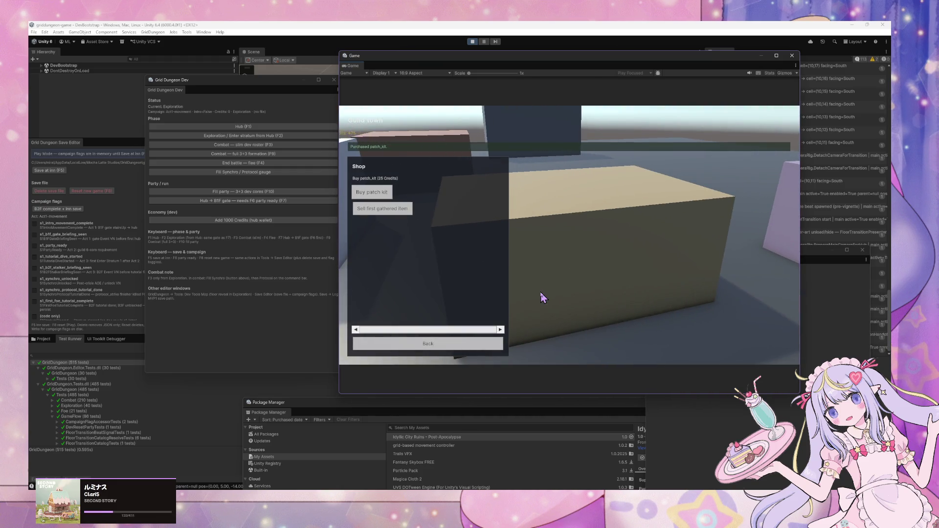
key(Escape)
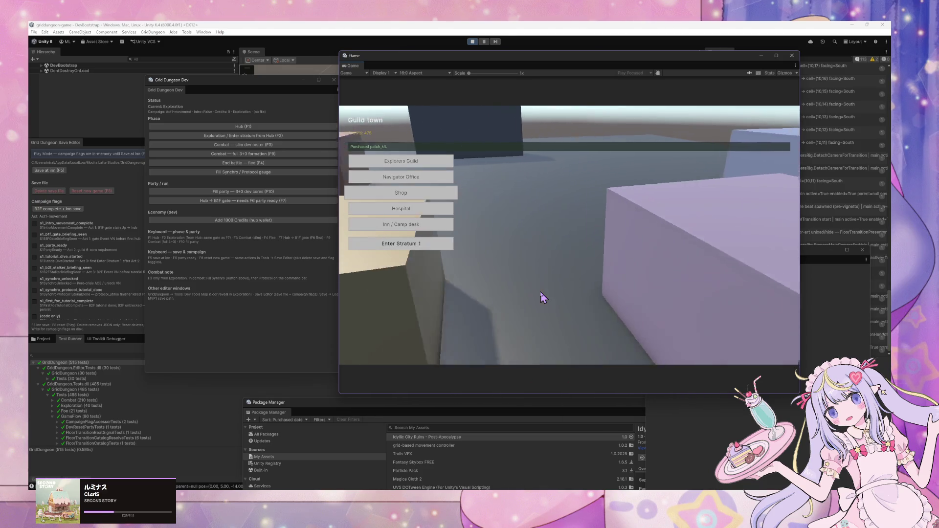
key(Up)
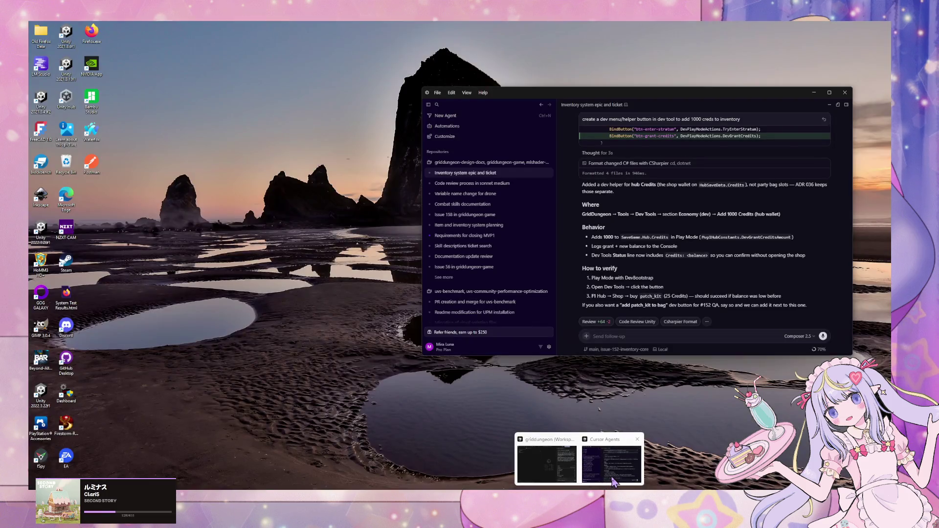
click(614, 482)
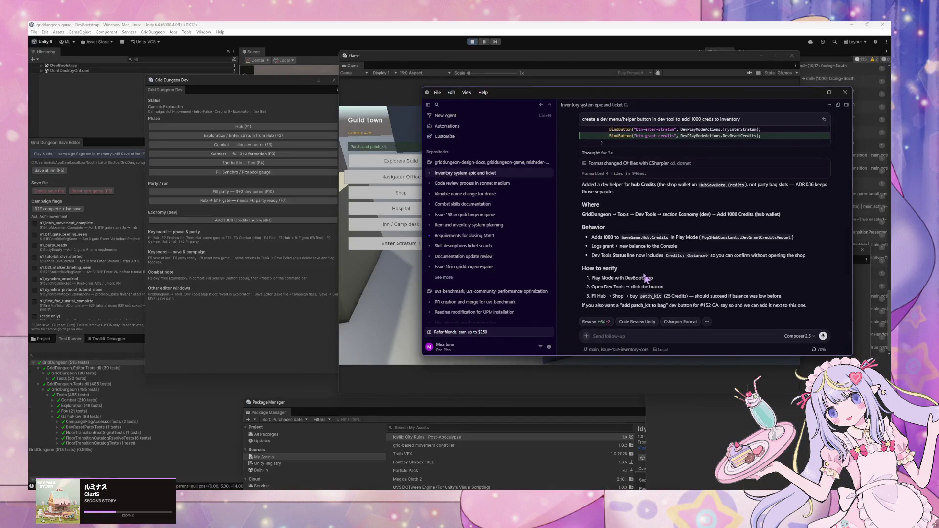
Scroll back to the agent's #152 manual testing tables, then return to the Unity game.
scroll(636, 279, up, 10)
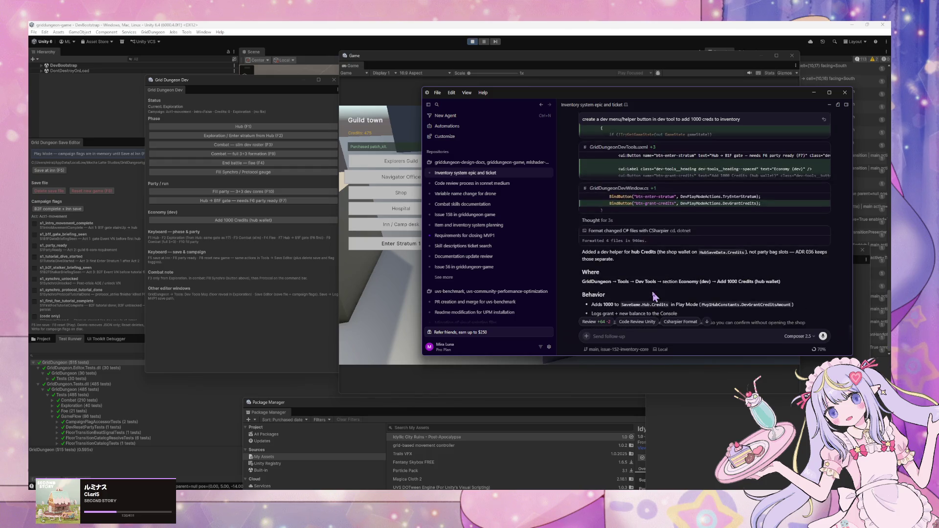
scroll(652, 292, up, 4)
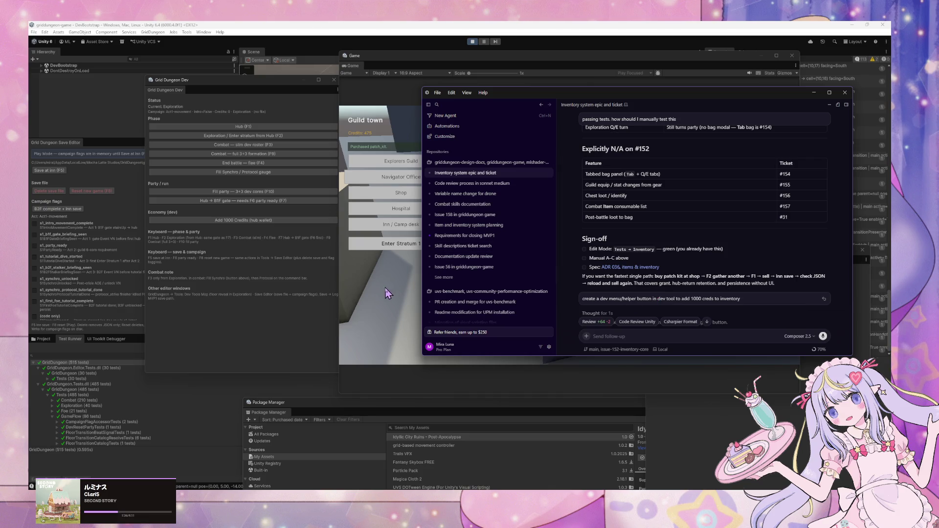
scroll(651, 274, up, 5)
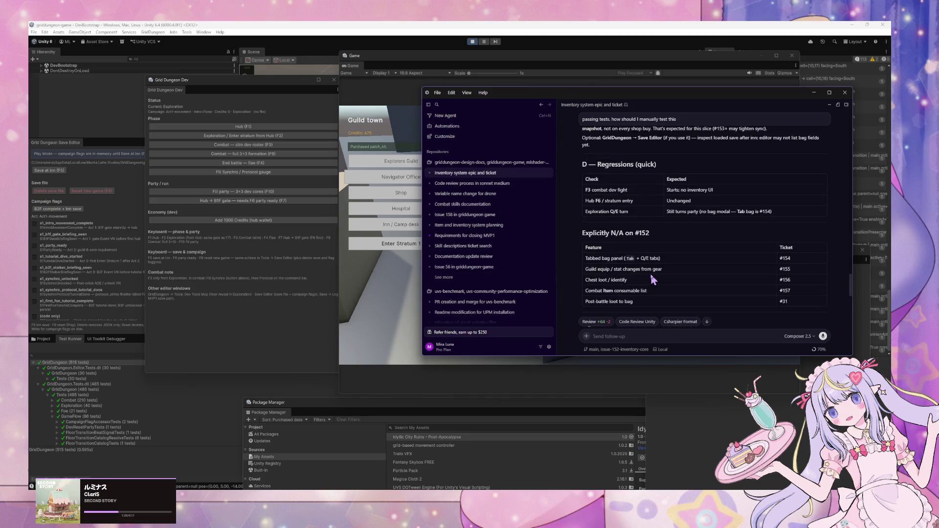
scroll(653, 279, down, 3)
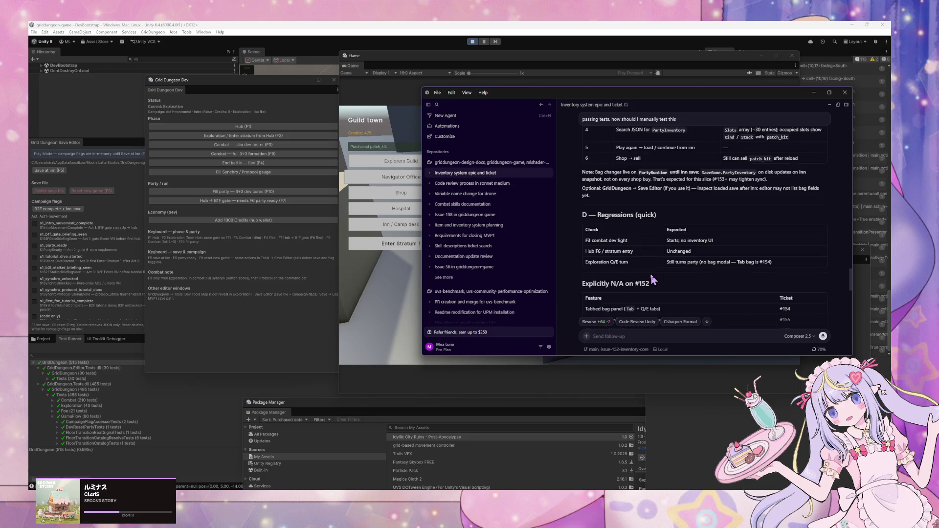
click(394, 291)
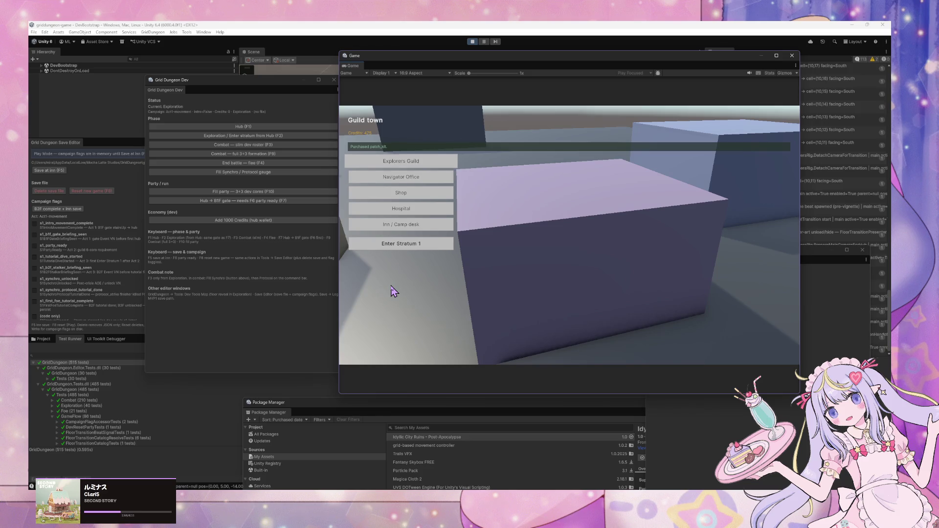
Switch to the hub phase, enter the B1F stratum street, and walk north up the long street.
key(F1)
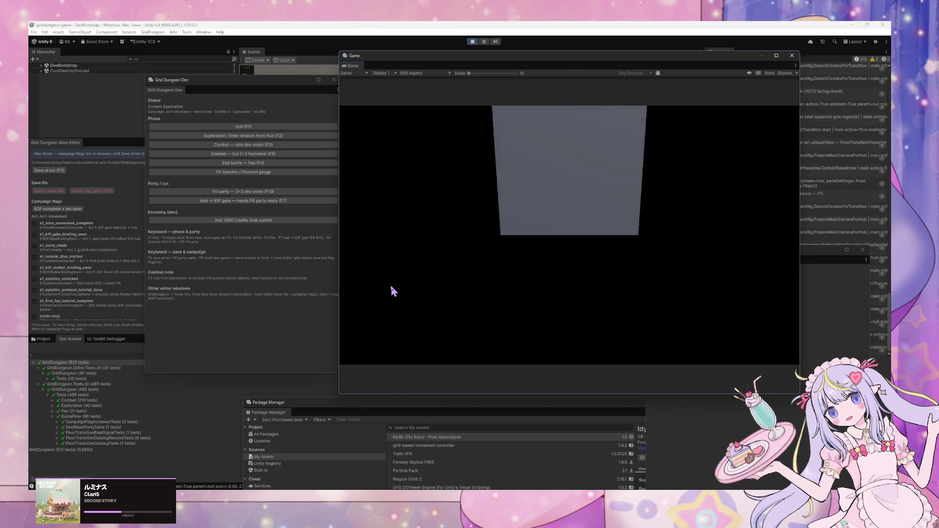
key(F2)
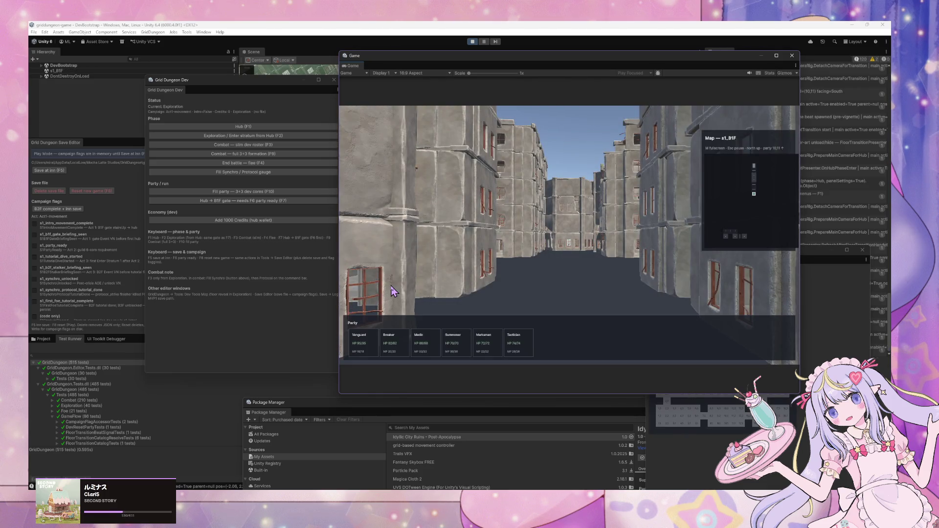
key(w)
key(w)
key(w)
key(e)
key(e)
key(w)
key(w)
key(w)
key(w)
key(w)
key(w)
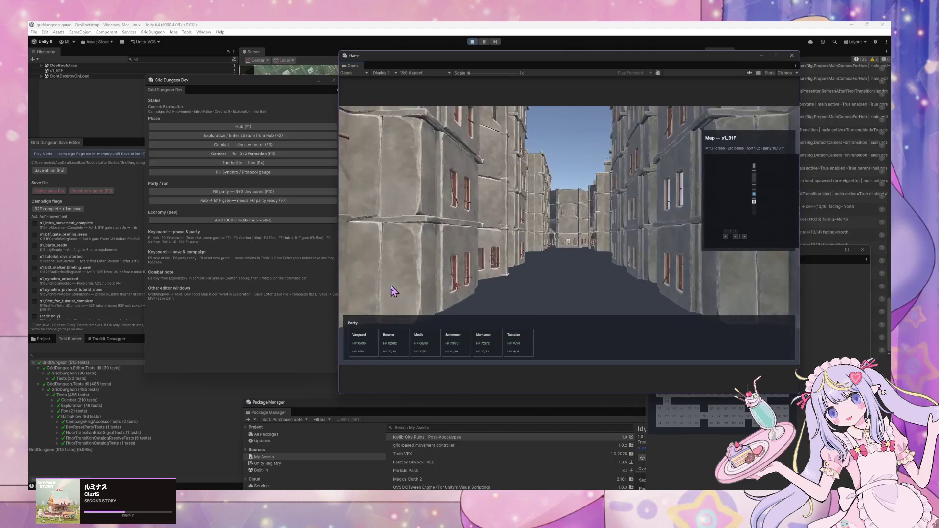
key(w)
key(w)
key(w)
key(w)
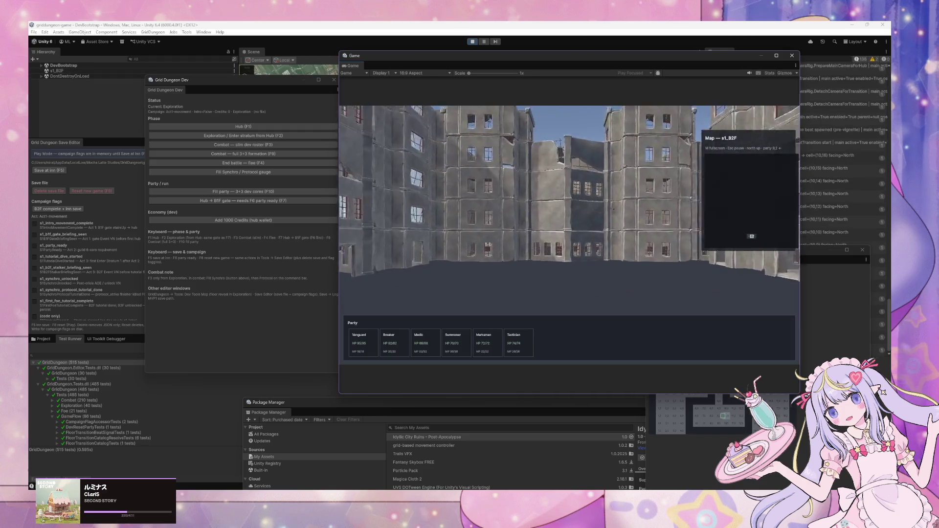
key(w)
key(w)
key(w)
key(w)
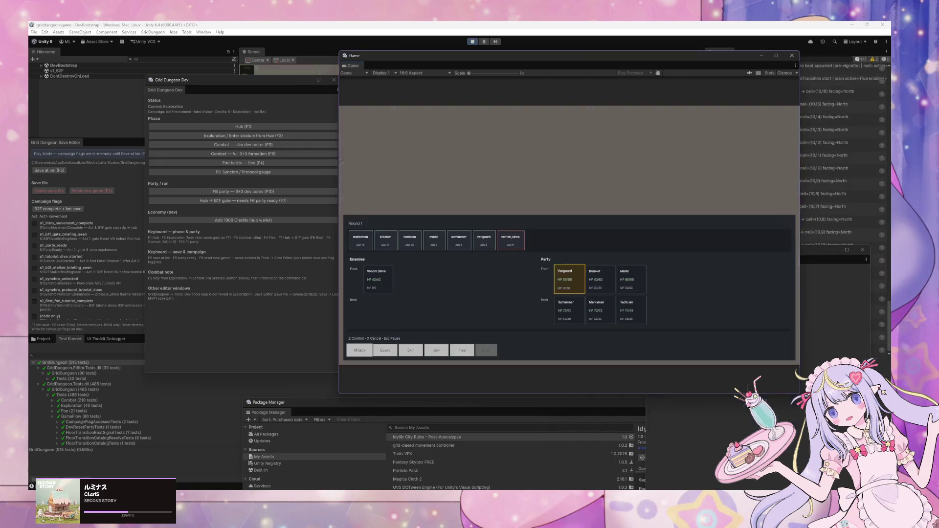
In battle, choose Item for Vanguard, then cancel back to Vanguard's turn.
key(Right)
key(Right)
key(Right)
key(z)
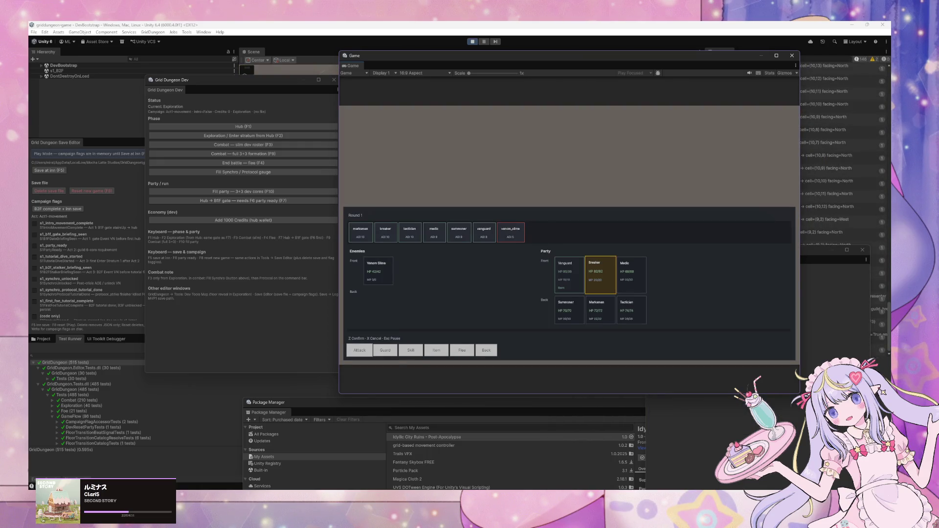
key(x)
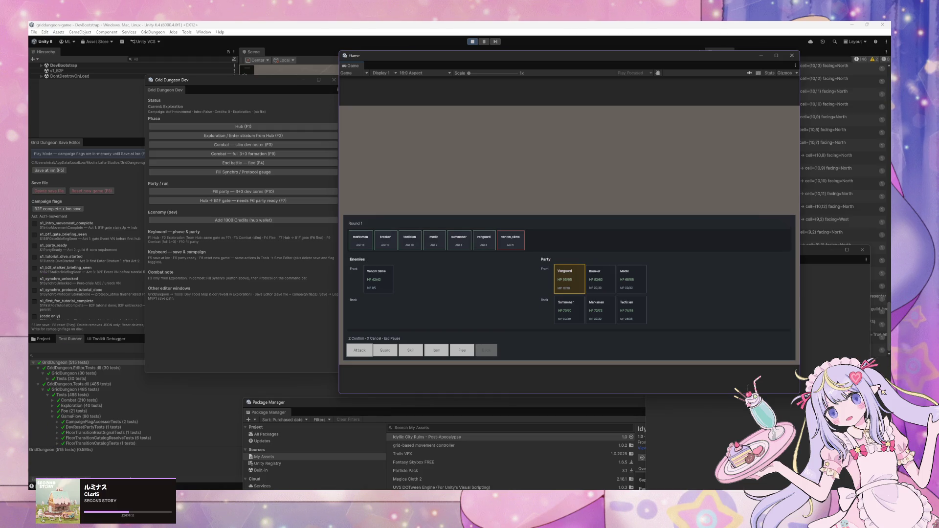
mouse_move(579, 489)
click(612, 463)
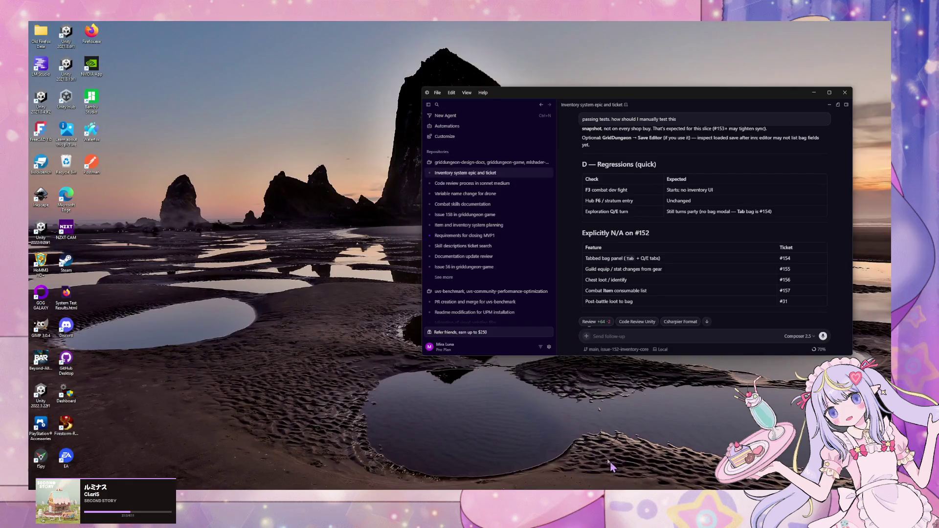
Scroll up the agent's test-plan reply and rearrange the Cursor chat and Unity game windows.
scroll(635, 190, up, 5)
scroll(697, 222, up, 6)
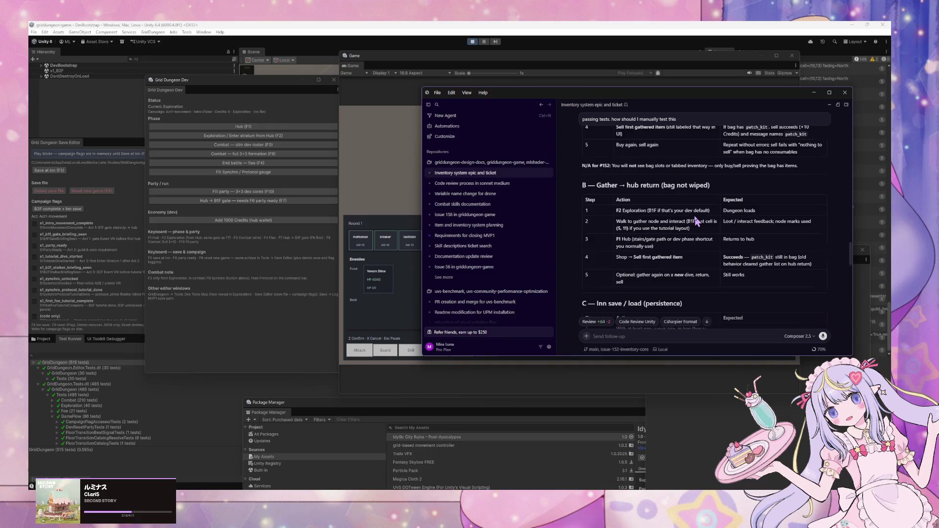
scroll(698, 222, up, 2)
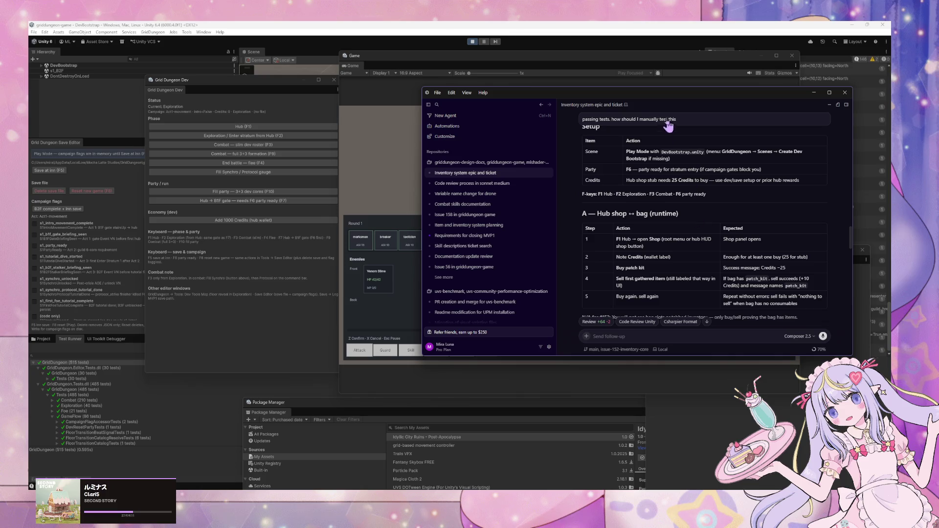
mouse_move(653, 101)
mouse_down()
mouse_move(374, 76)
mouse_move(304, 97)
mouse_up()
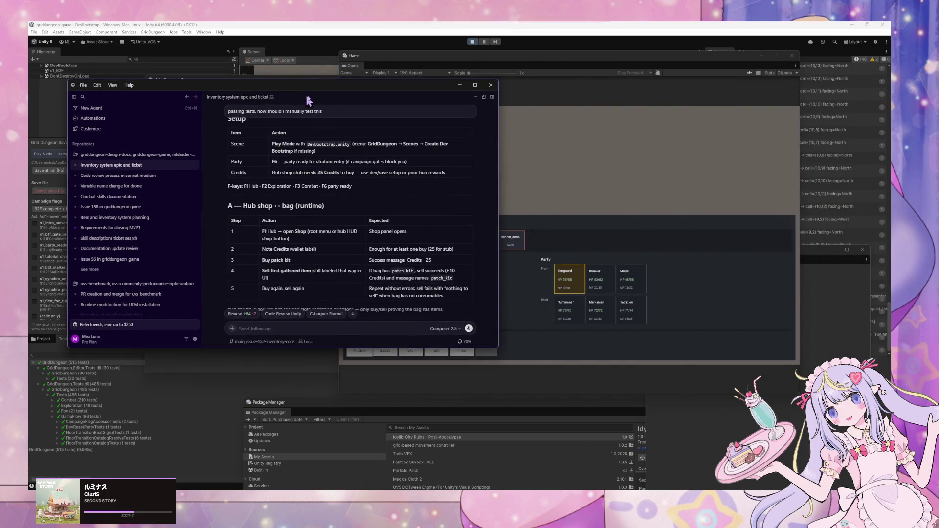
click(562, 168)
mouse_move(434, 64)
mouse_down()
mouse_move(502, 65)
mouse_move(517, 80)
mouse_up()
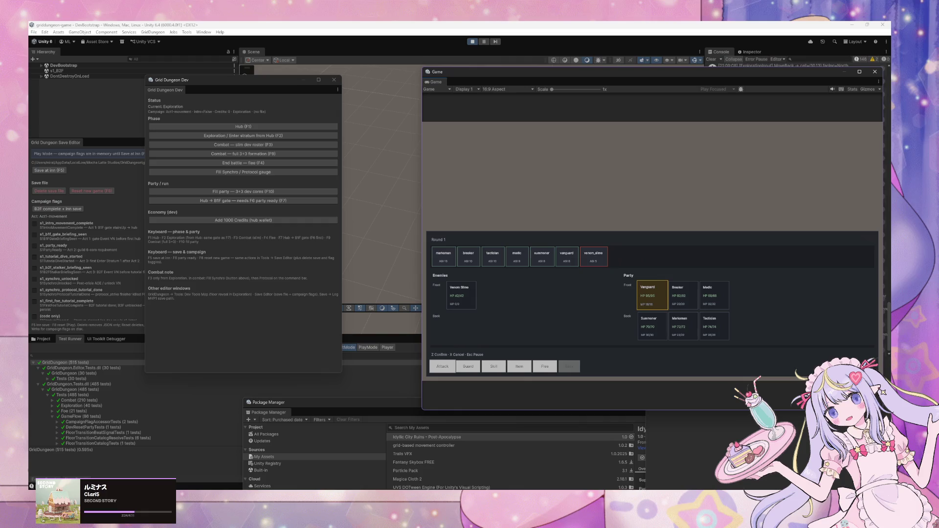
click(612, 460)
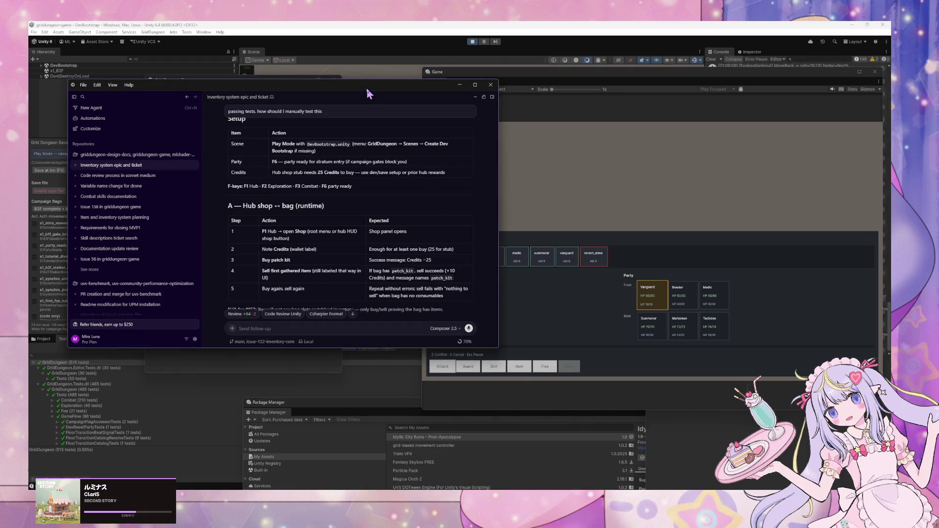
Read through the manual test plan and the 1000-credits dev helper summary.
scroll(398, 164, up, 3)
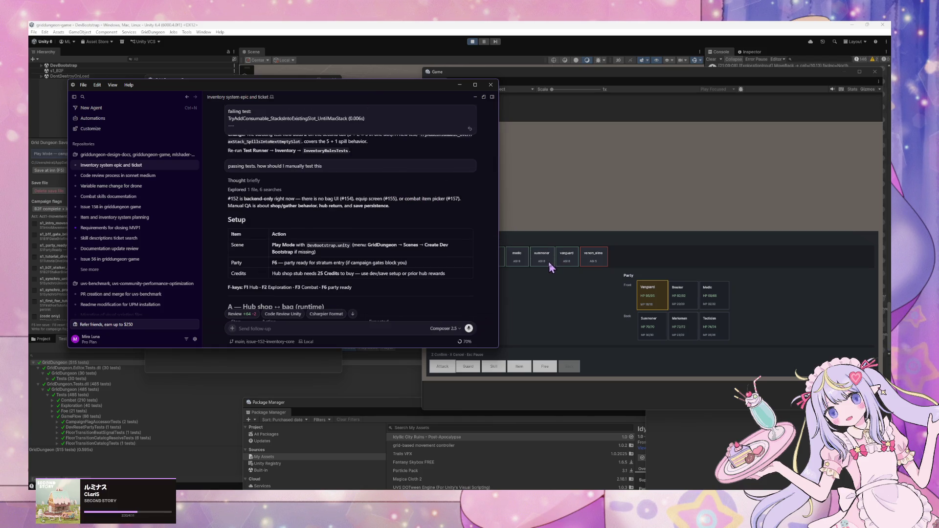
scroll(316, 266, down, 1)
scroll(315, 265, down, 5)
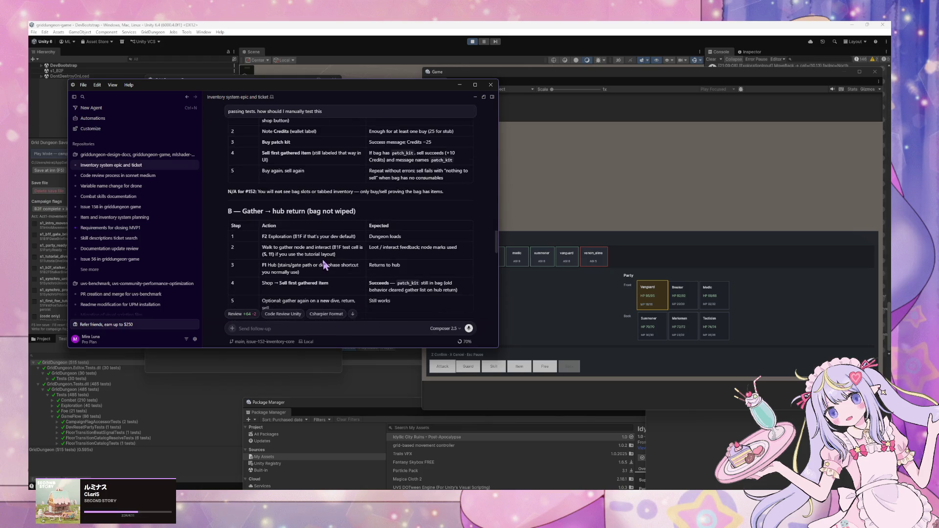
scroll(325, 266, down, 3)
scroll(325, 266, up, 3)
scroll(325, 265, down, 3)
scroll(324, 266, down, 8)
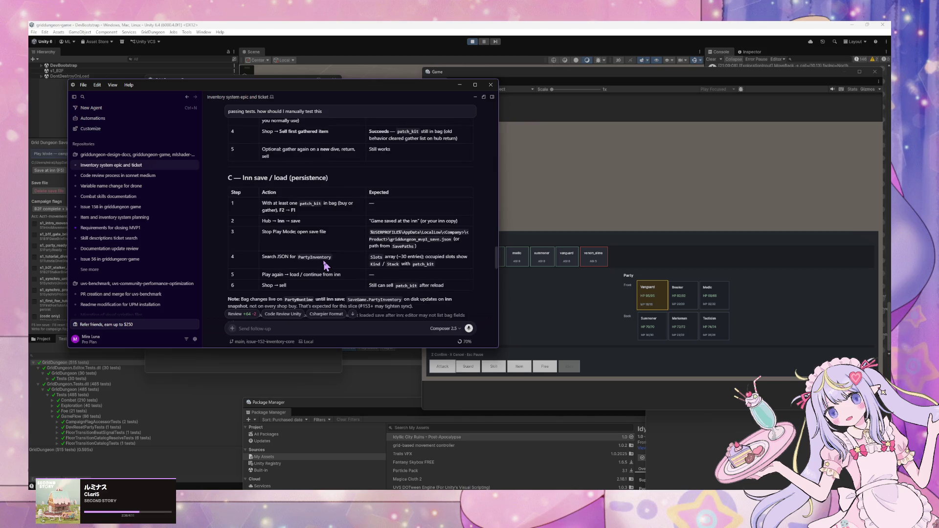
scroll(324, 267, down, 15)
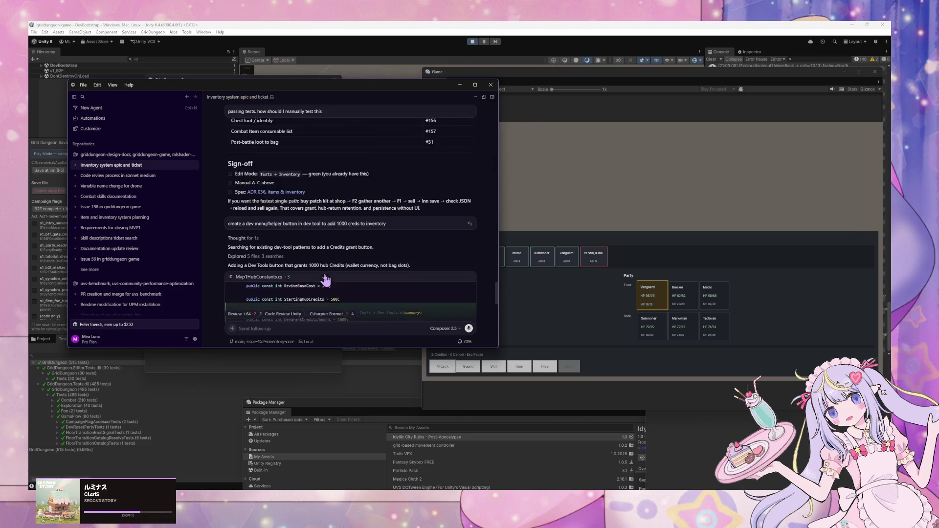
scroll(326, 299, down, 2)
Start a follow-up draft to the agent reading 'do fresh rev'.
click(302, 331)
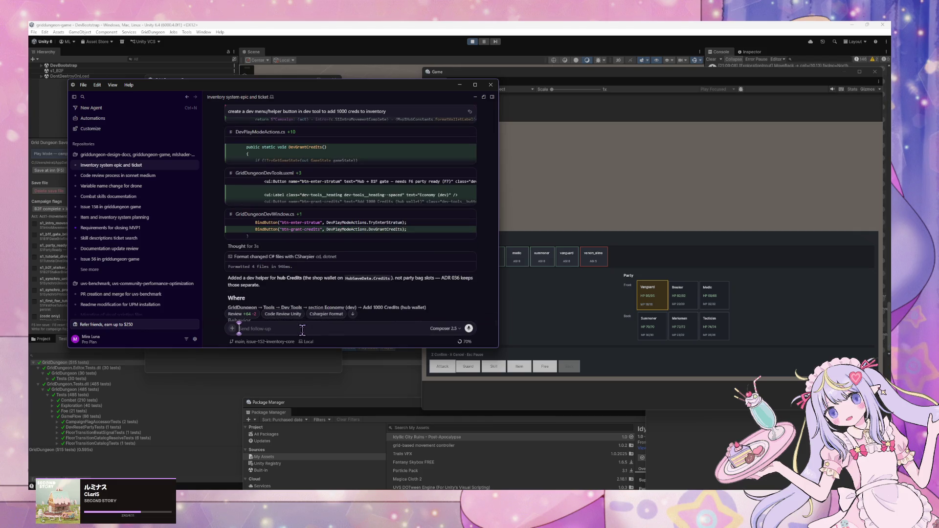
scroll(251, 277, down, 3)
text(do fresh rev)
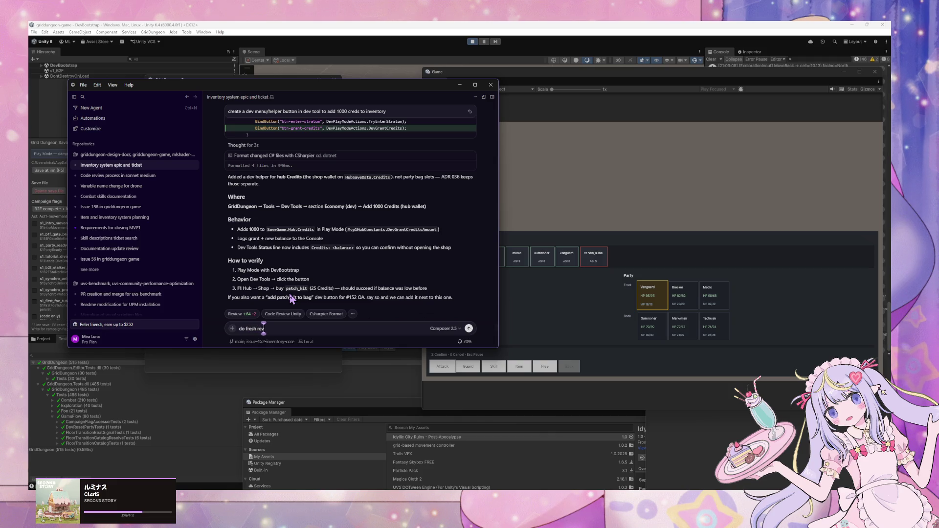
click(481, 49)
Exit Play mode and rewrite the Cursor draft as 'validated. do quick fresh reviewr'.
click(474, 42)
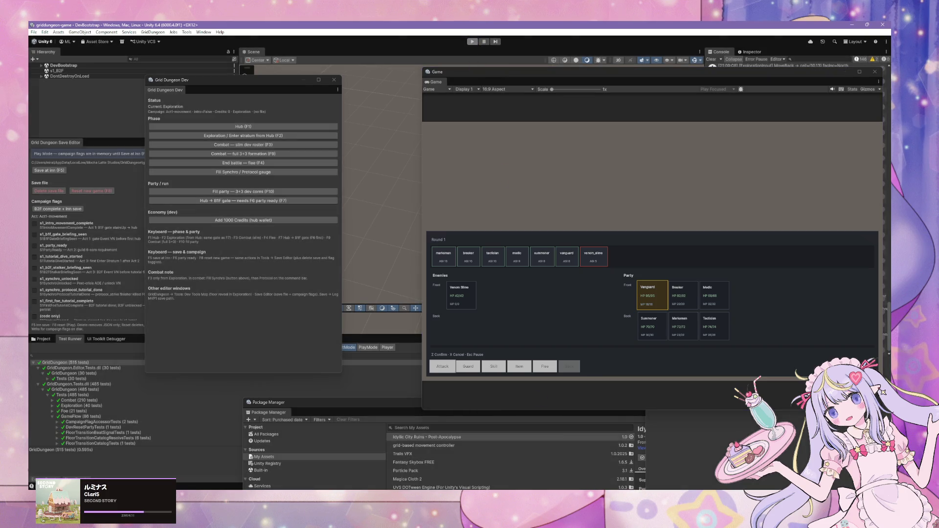
click(548, 445)
key(BackSpace)
text(validated. do quick)
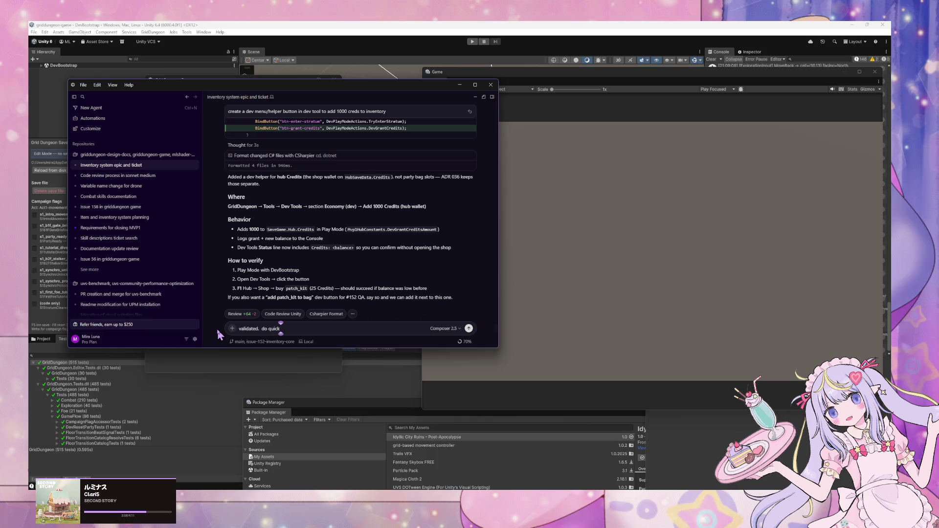
text( fresh reviewr)
Send the quick fresh review request and open the 'Fresh review dev credits diff' subagent panel.
key(Return)
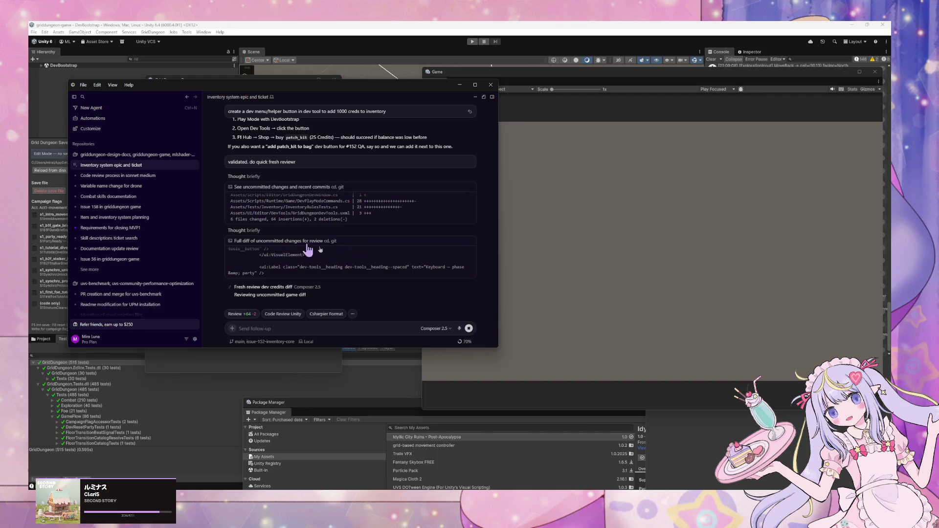
click(296, 295)
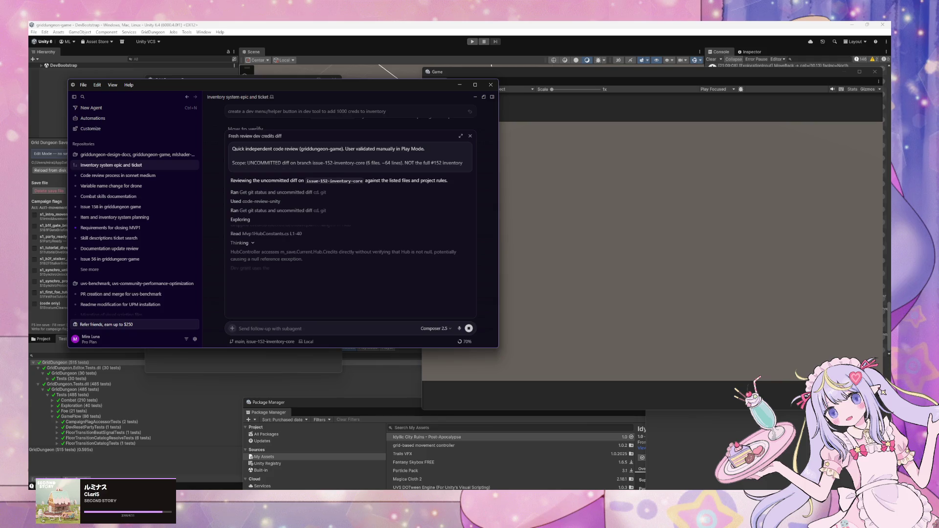
Read the finished review: no blockers, one should-fix in DevFlagModeCommands.cs, three nits.
key(super+d)
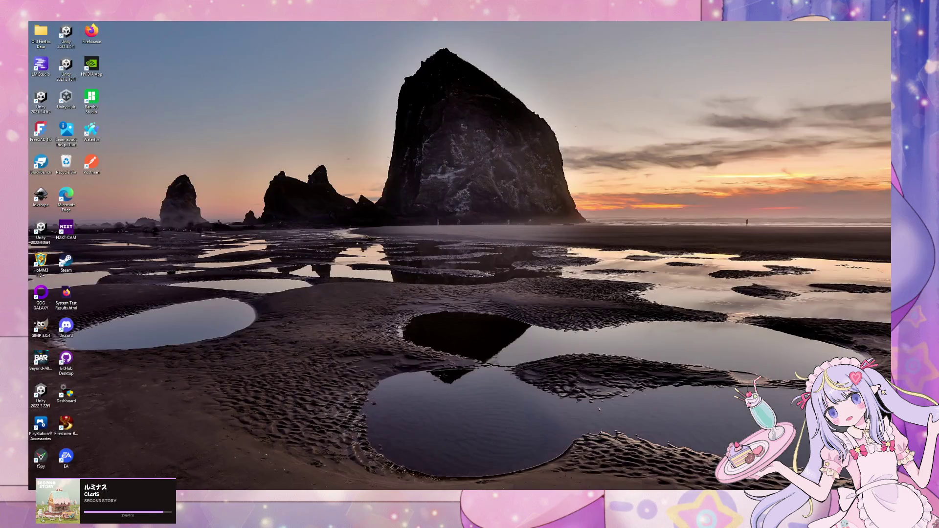
key(super+d)
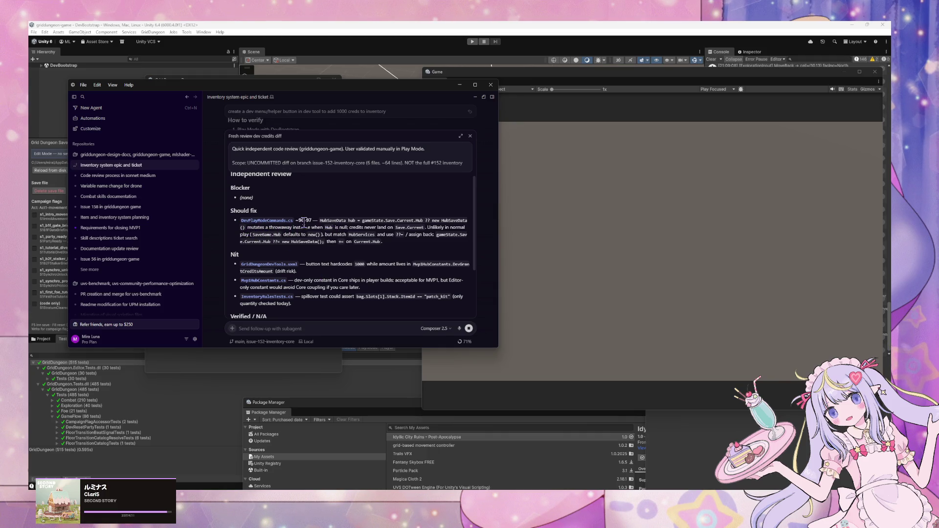
drag(303, 220, 376, 243)
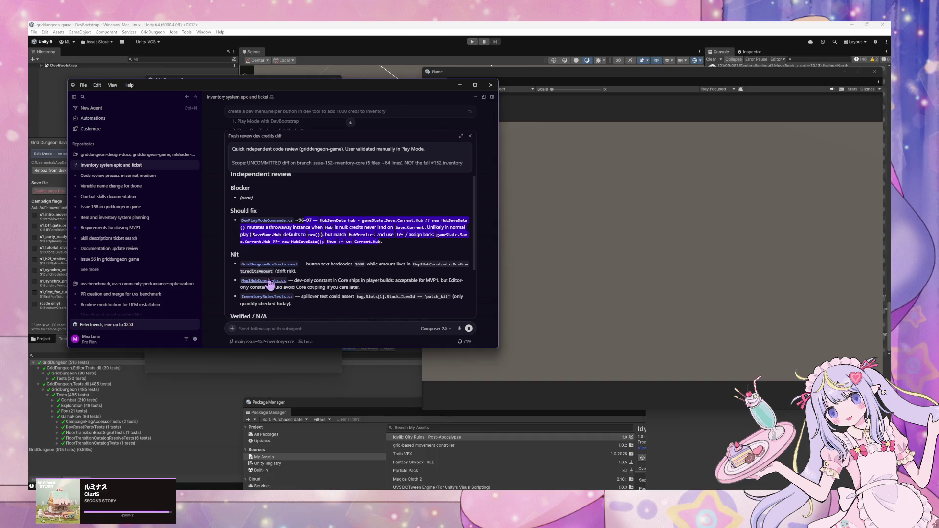
scroll(282, 283, down, 1)
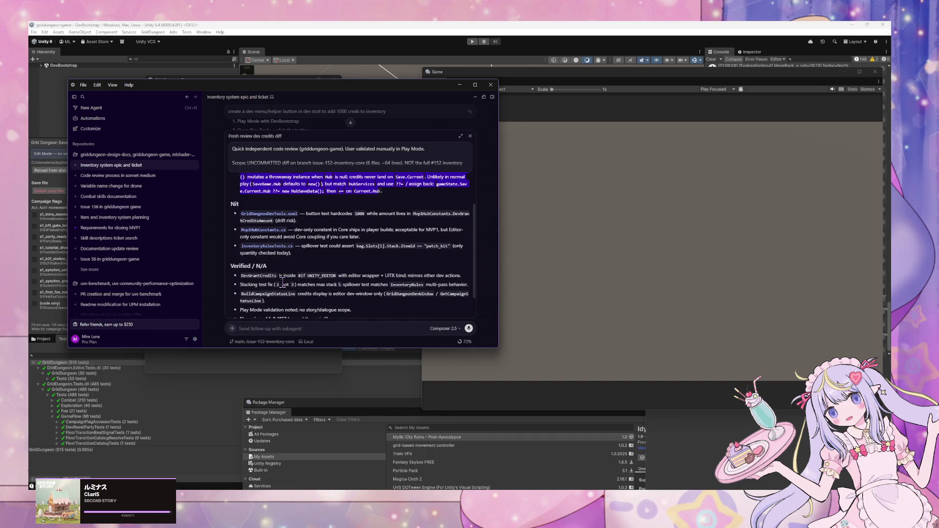
scroll(282, 283, down, 2)
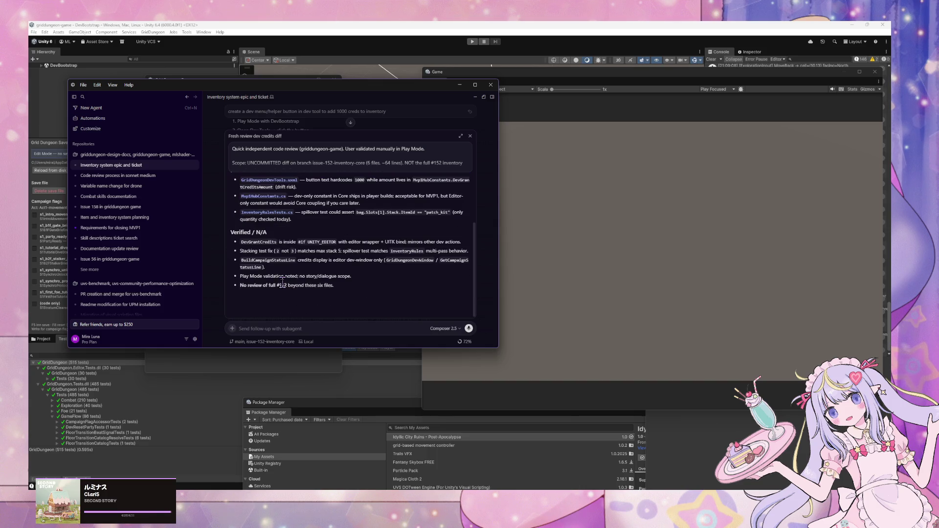
click(302, 331)
Send 'address all review findings. stop and ask if there's any clarification' to the agent.
text(add)
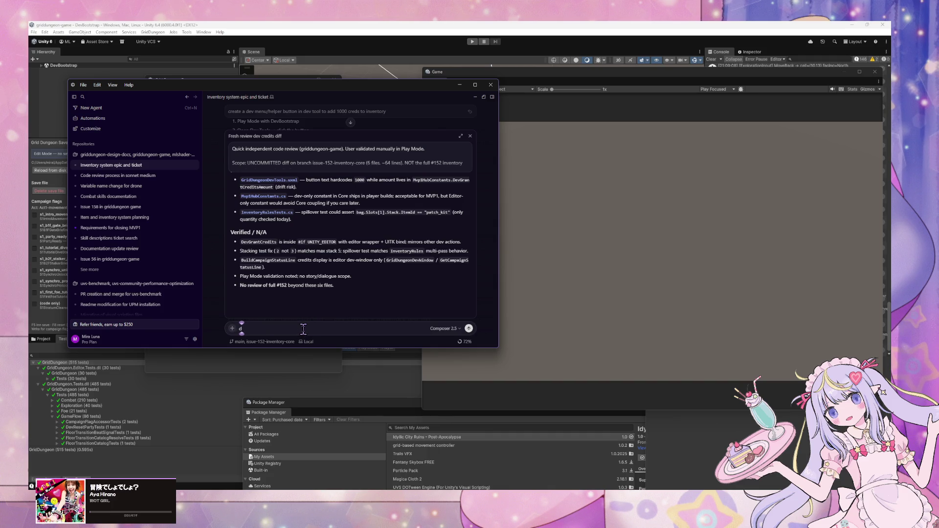
text(ress all review findings. stop and ask if there's any clarifi)
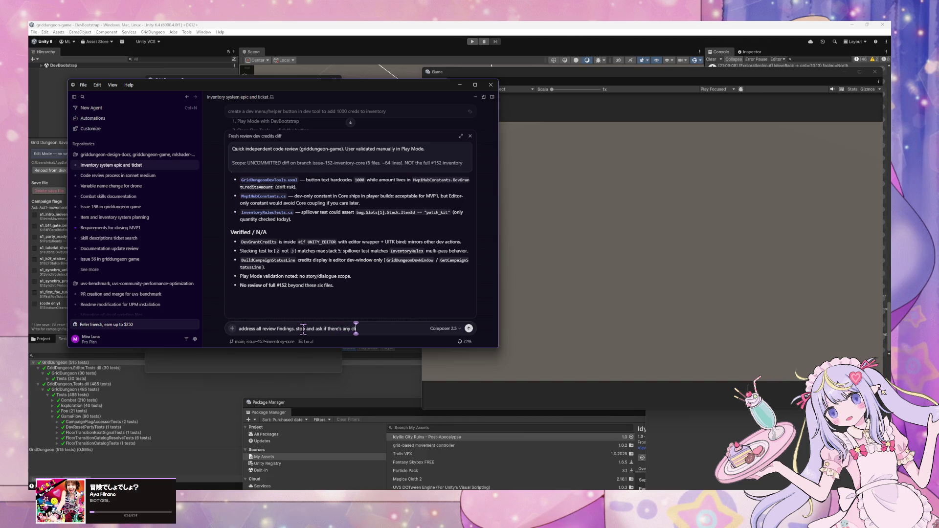
text(cation)
key(Return)
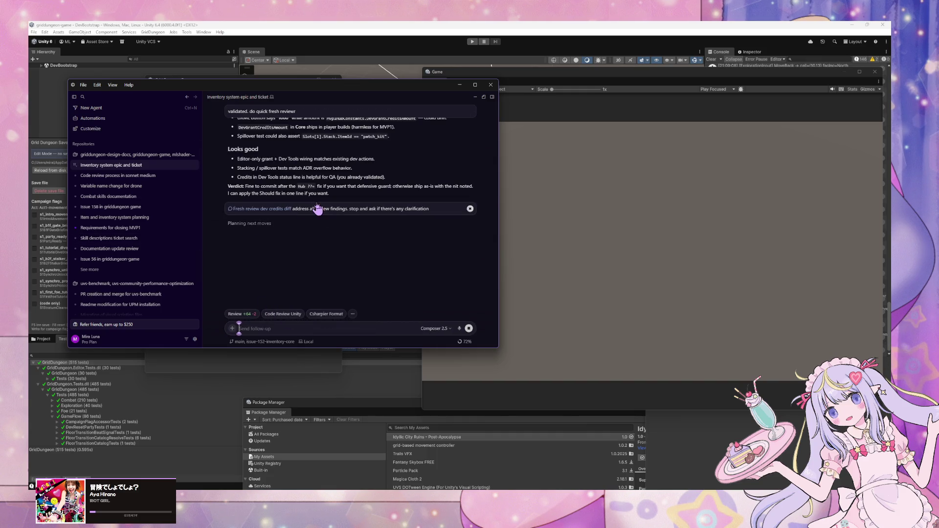
Expand the sent request and let the agent fix all four review findings, summarized in a table.
click(300, 214)
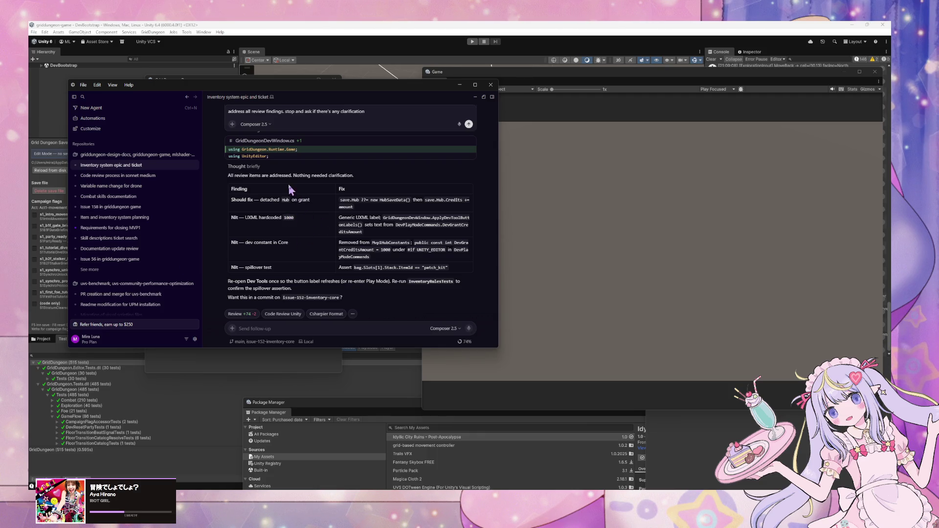
Send the agent 'commit it' to commit the fixes, then return to the Unity editor.
click(334, 327)
text(commit it)
key(Return)
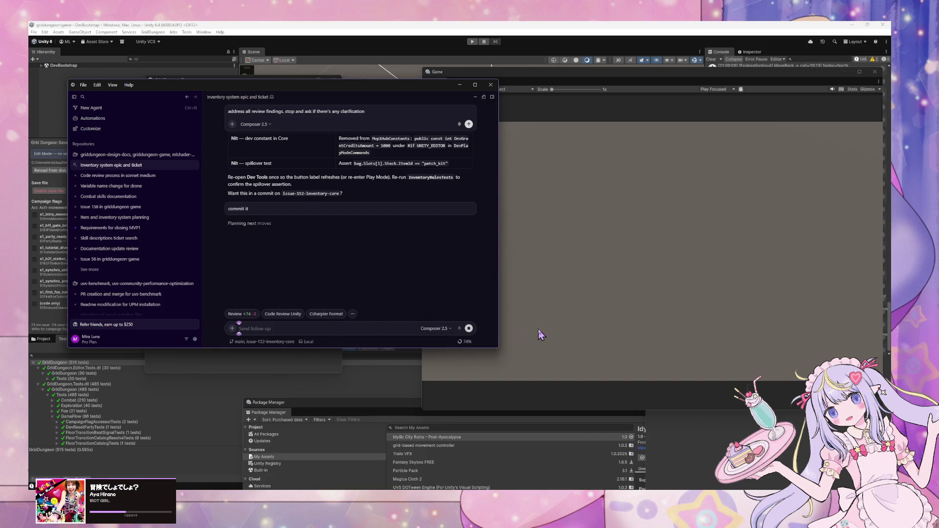
click(283, 374)
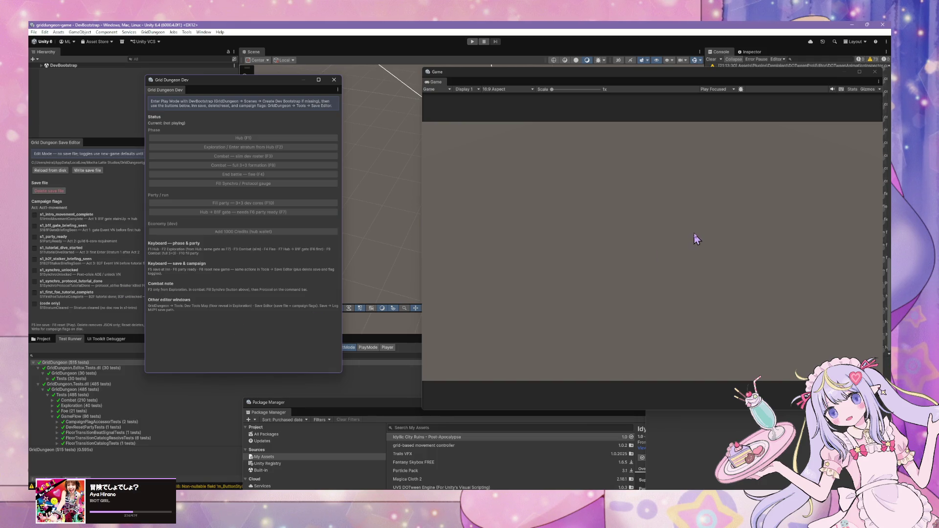
Rerun the full 515-test GridDungeon suite in Test Runner, then bring up GitHub Desktop.
click(707, 234)
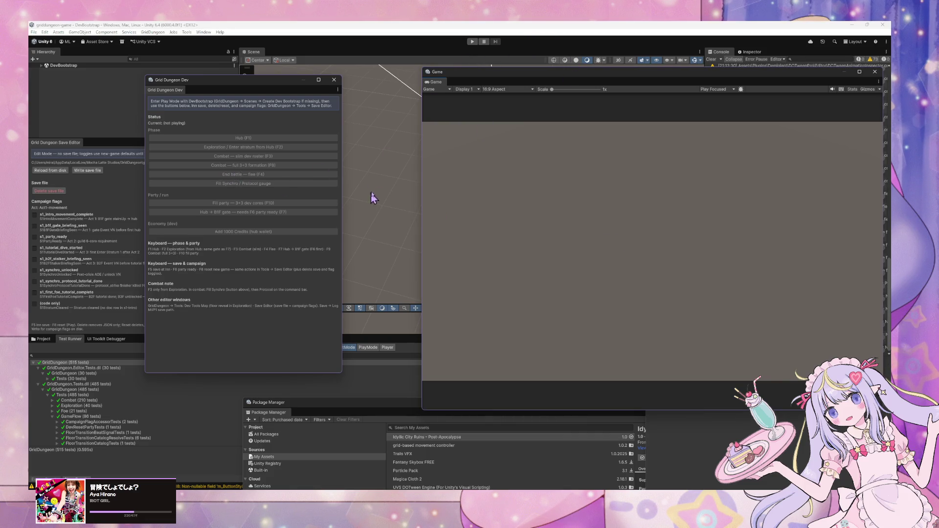
click(441, 23)
double_click(46, 364)
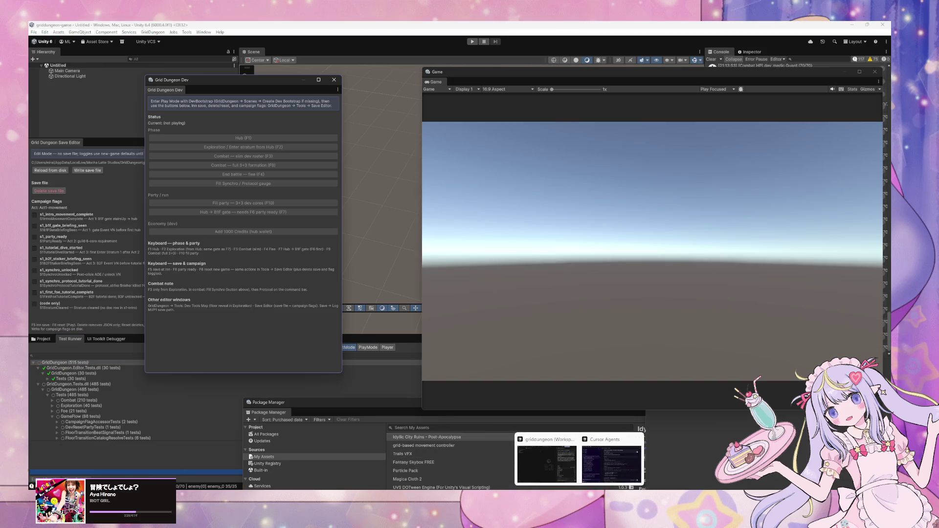
click(550, 484)
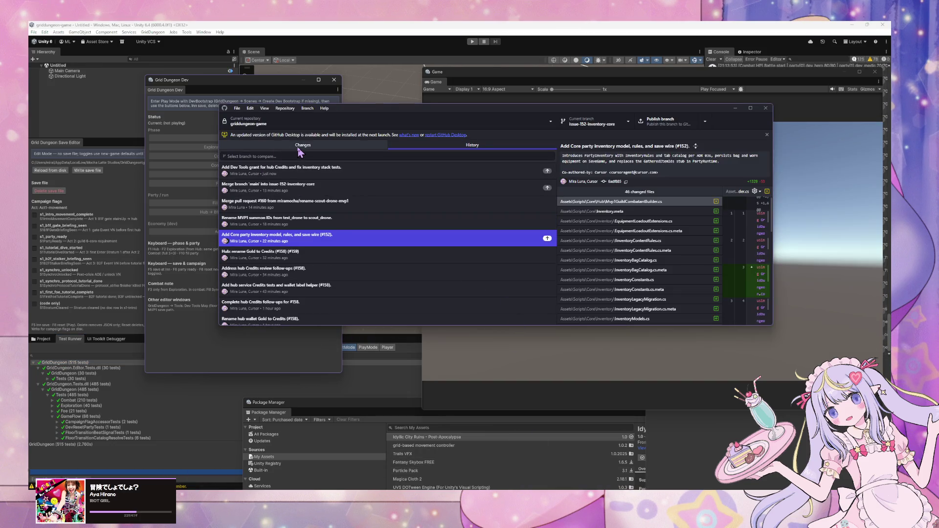
Confirm issue-152-inventory-core shows no local changes, then go back to Unity.
click(299, 147)
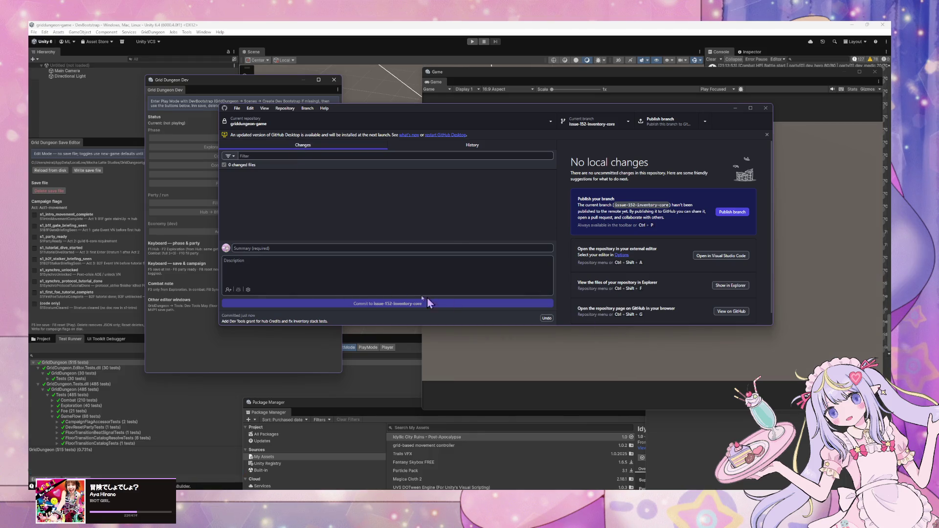
mouse_move(609, 459)
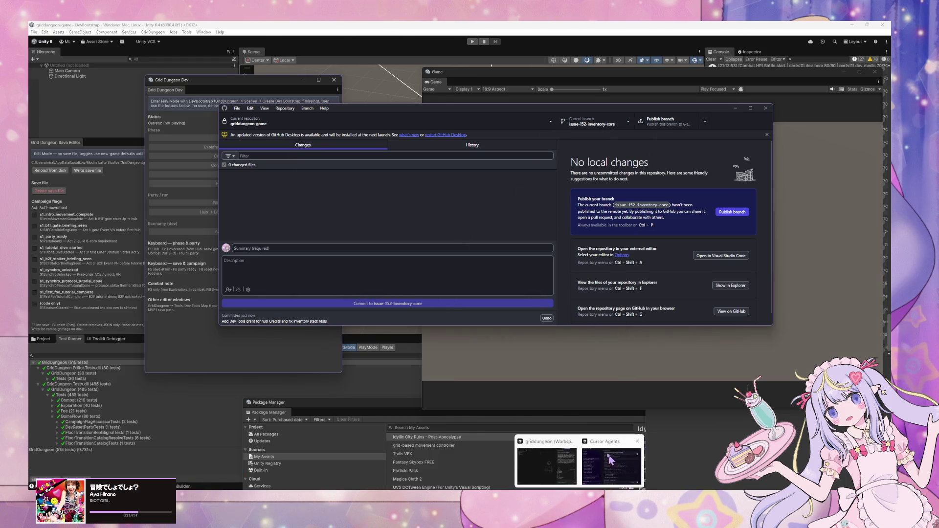
click(744, 359)
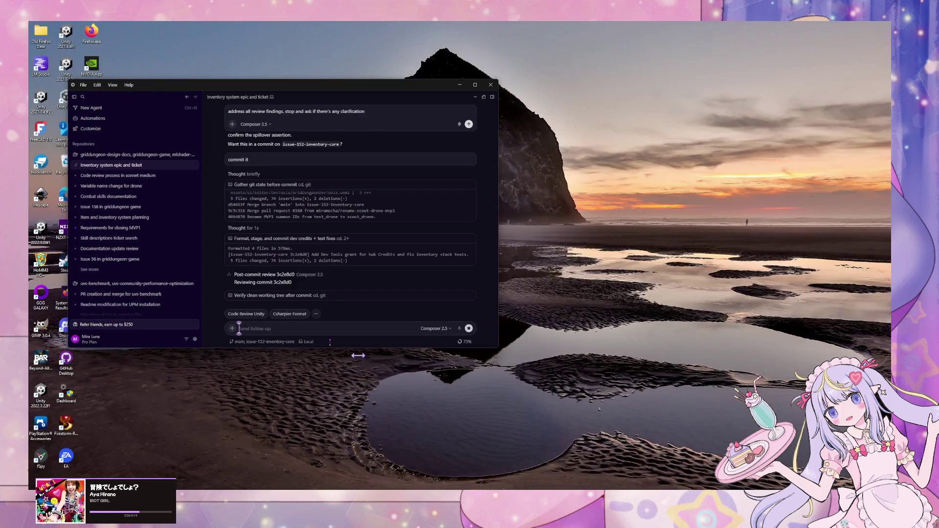
Switch to the Cursor chat, where the agent commits 3c2e8d0 on issue-152-inventory-core.
click(612, 460)
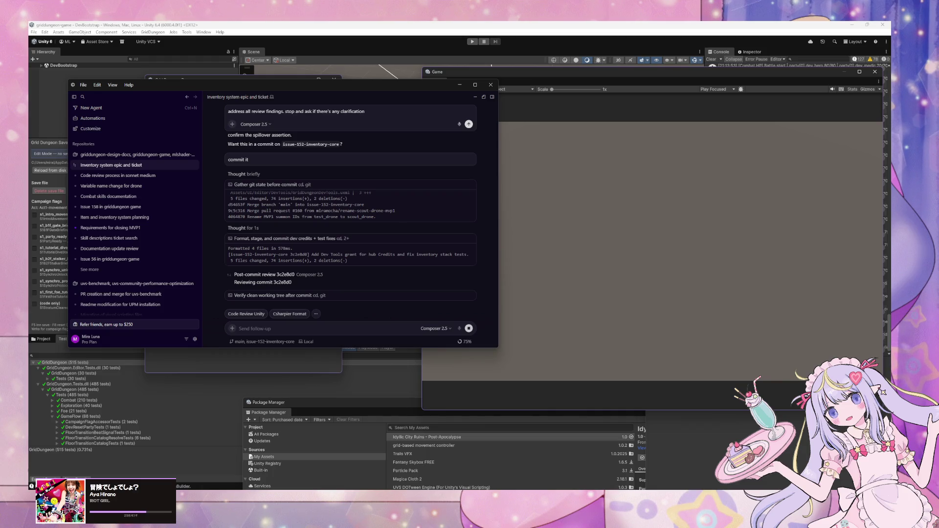
Show the desktop while the agent commits 3c2e8d0 and its post-commit review finds no blockers.
key(super+d)
key(super+d)
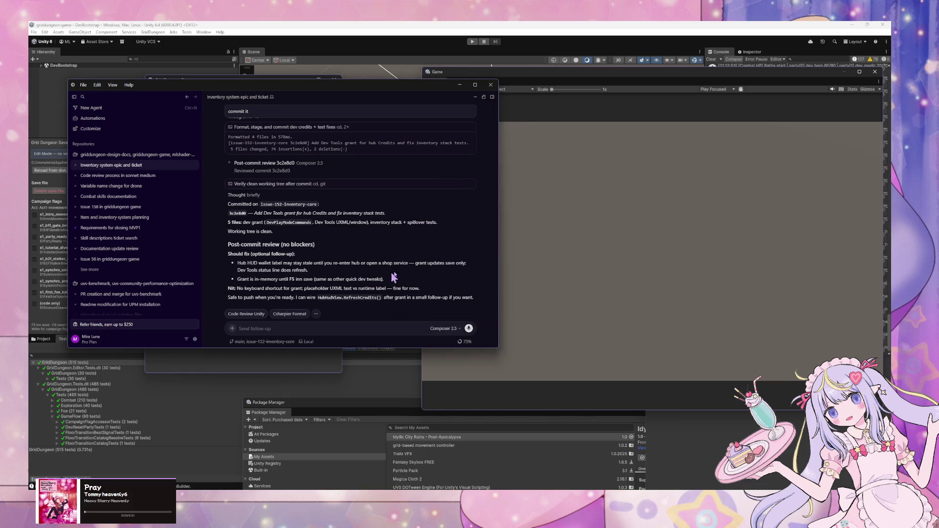
Move the floating Game window left and enter Play Mode with Ctrl+P, then return to Cursor.
click(584, 272)
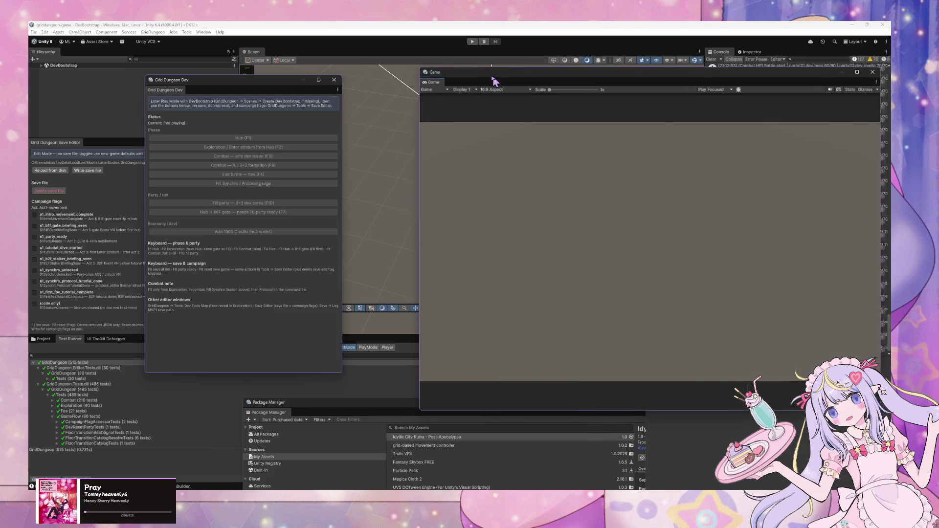
drag(495, 79, 426, 71)
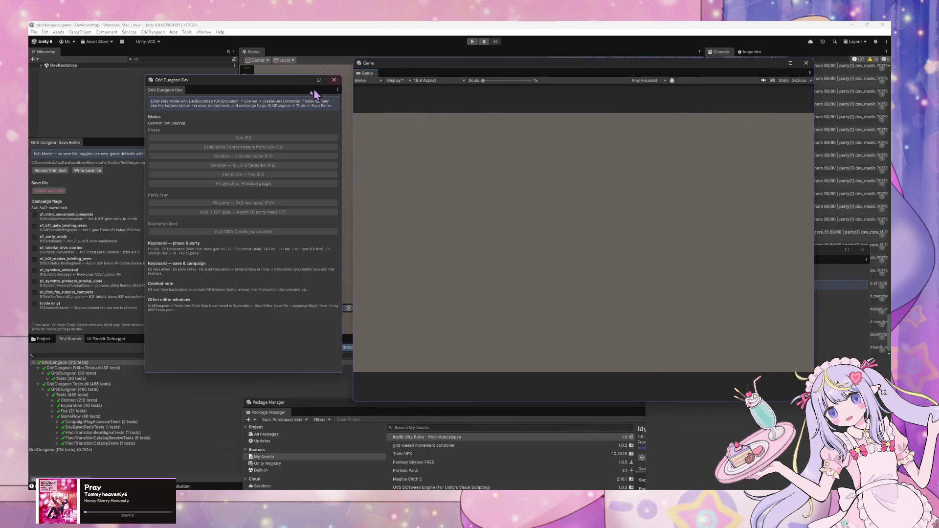
click(429, 27)
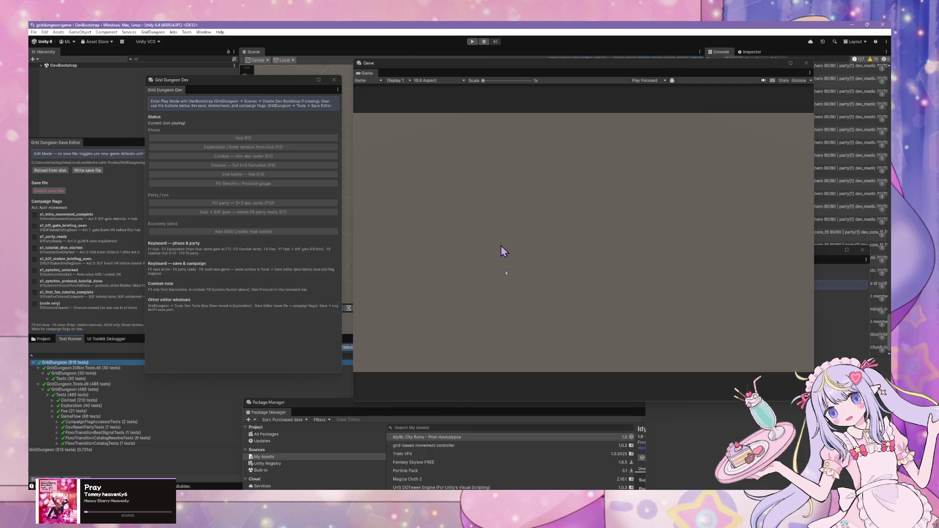
key(ctrl+p)
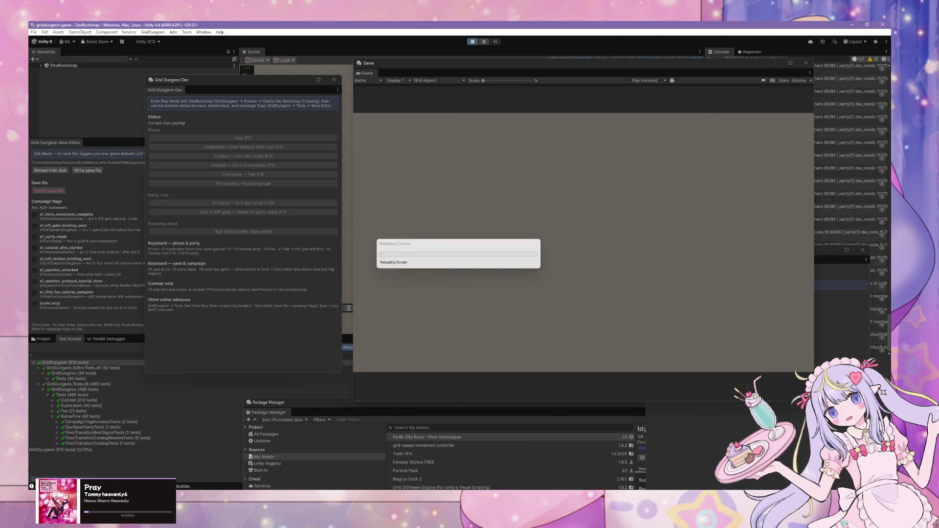
click(612, 469)
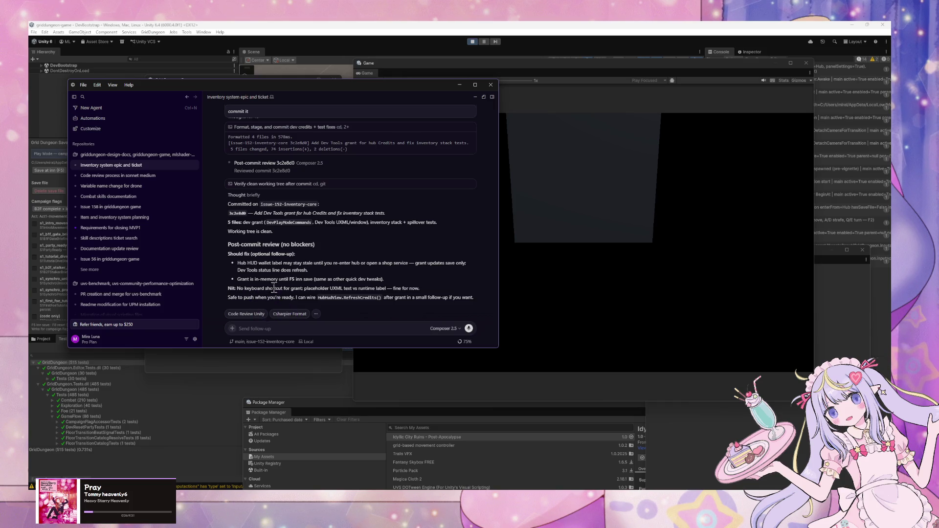
Send the agent 'apply follow up' for the optional review fixes, then return to Unity.
scroll(275, 289, up, 1)
scroll(274, 288, down, 1)
click(360, 329)
text(apply follow up)
key(Return)
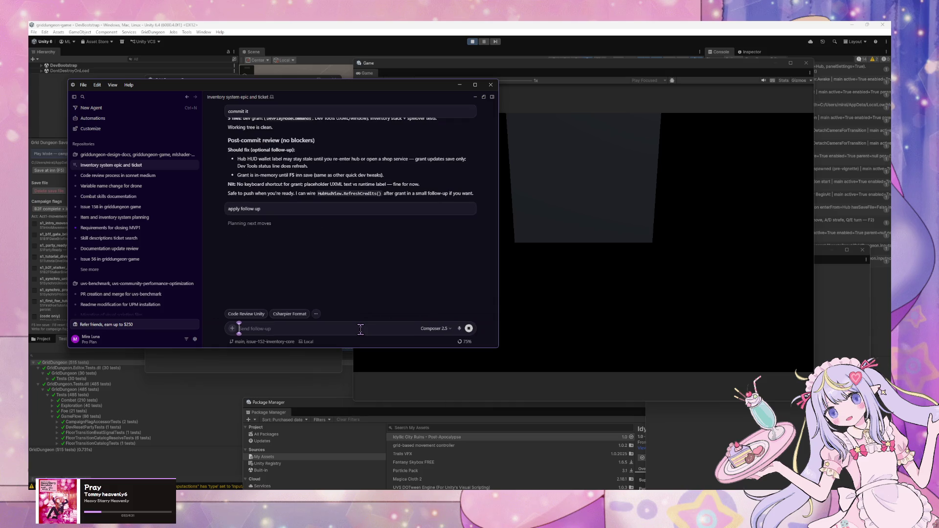
click(660, 316)
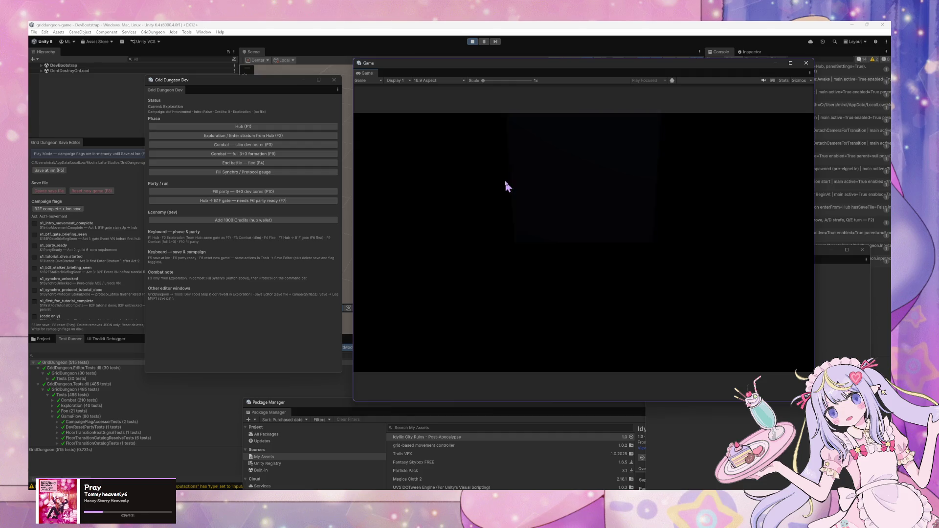
Return the party to the guild town hub and assign it at the Explorers Guild.
key(e)
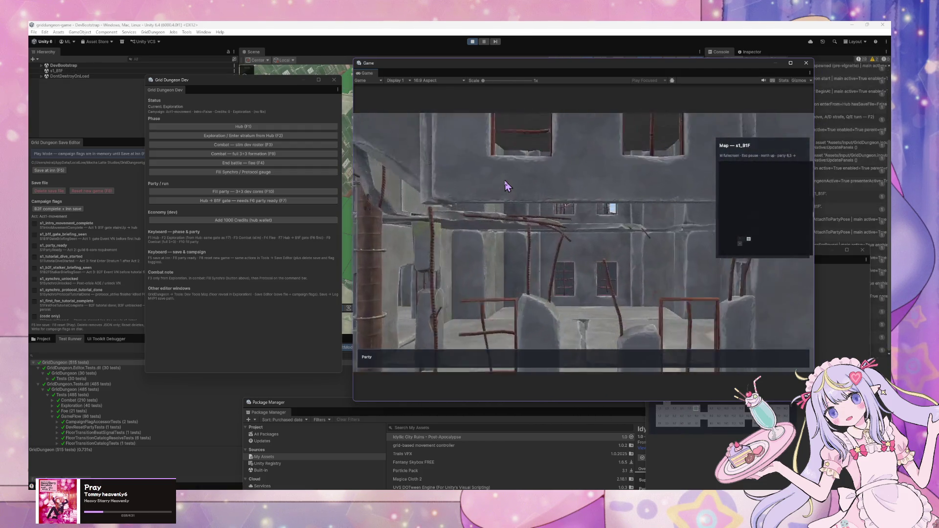
key(w)
key(w)
key(w)
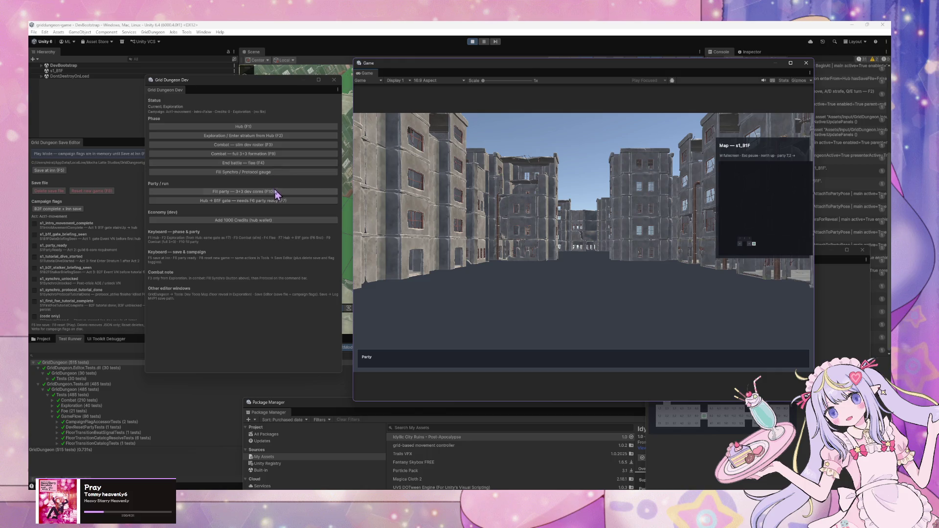
click(274, 201)
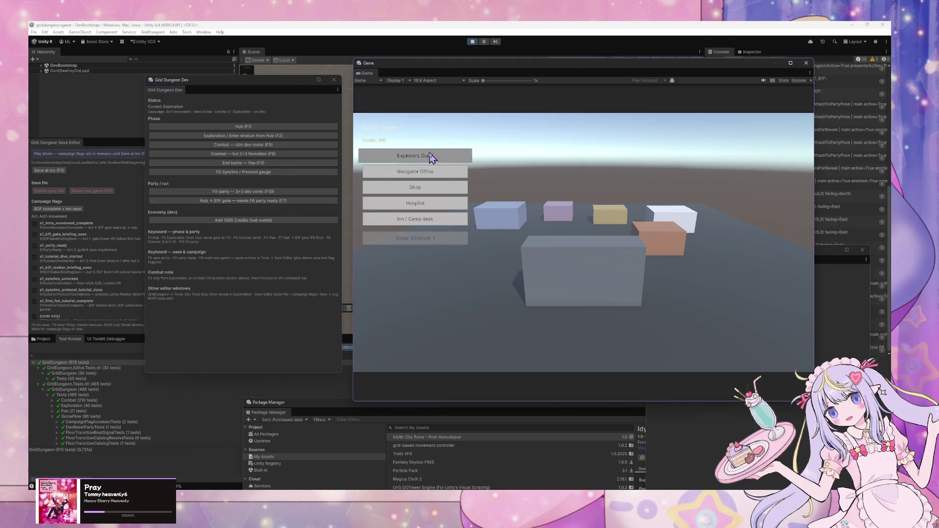
click(427, 155)
click(463, 355)
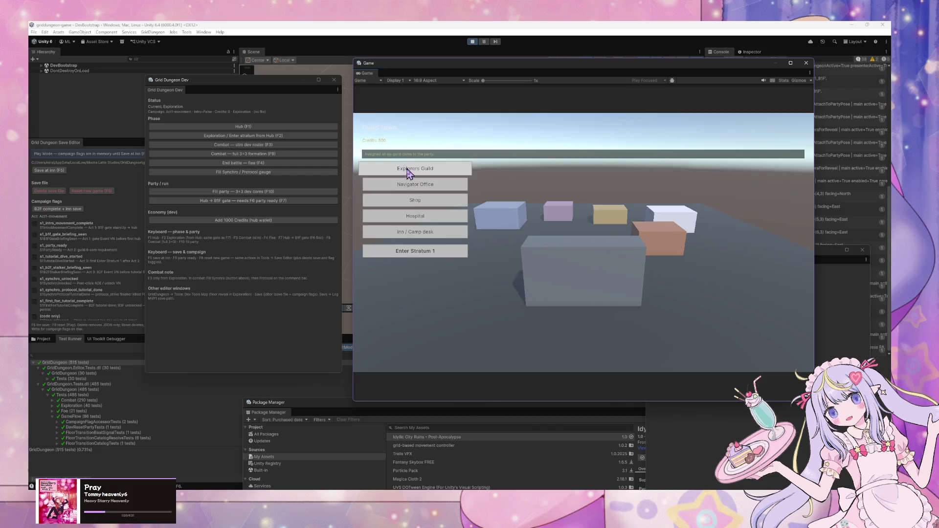
Buy patch kits and sell gathered items at the Shop, then enter Stratum 1.
click(415, 186)
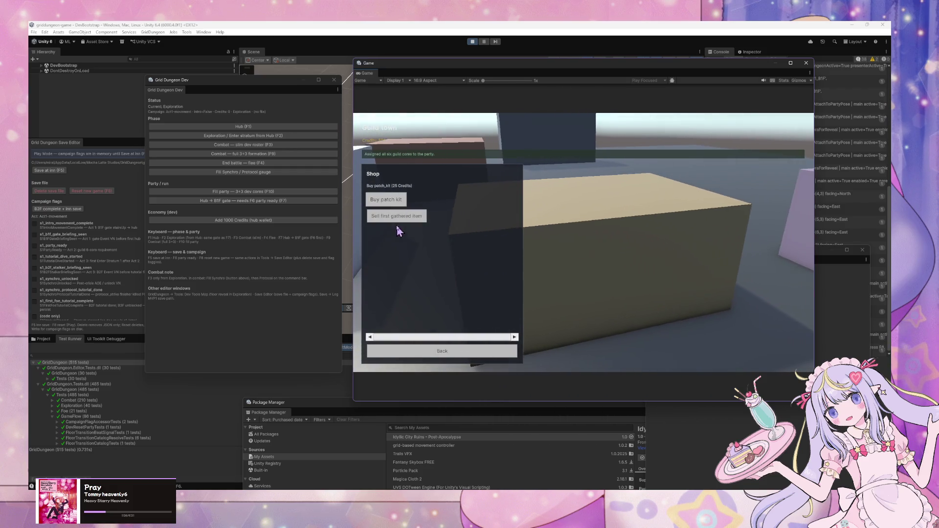
click(398, 209)
click(397, 210)
click(410, 217)
click(387, 202)
click(402, 218)
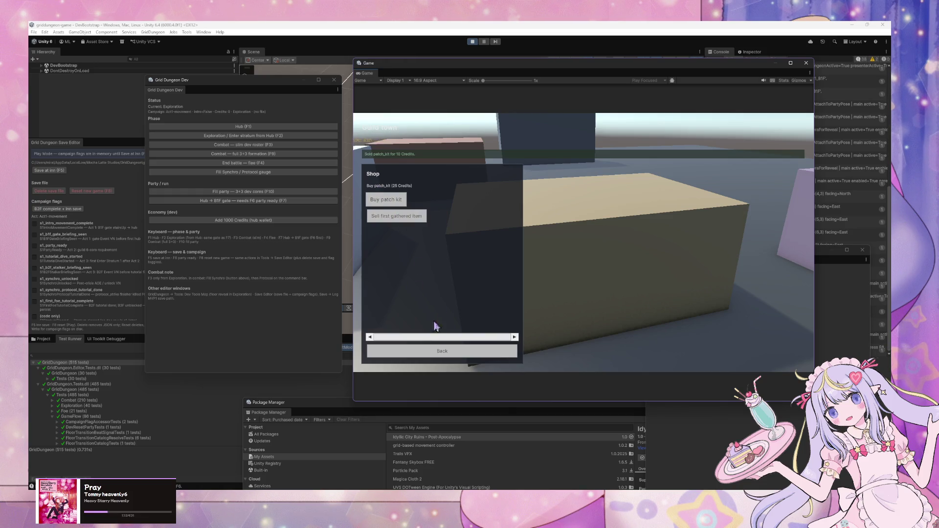
click(431, 348)
click(438, 251)
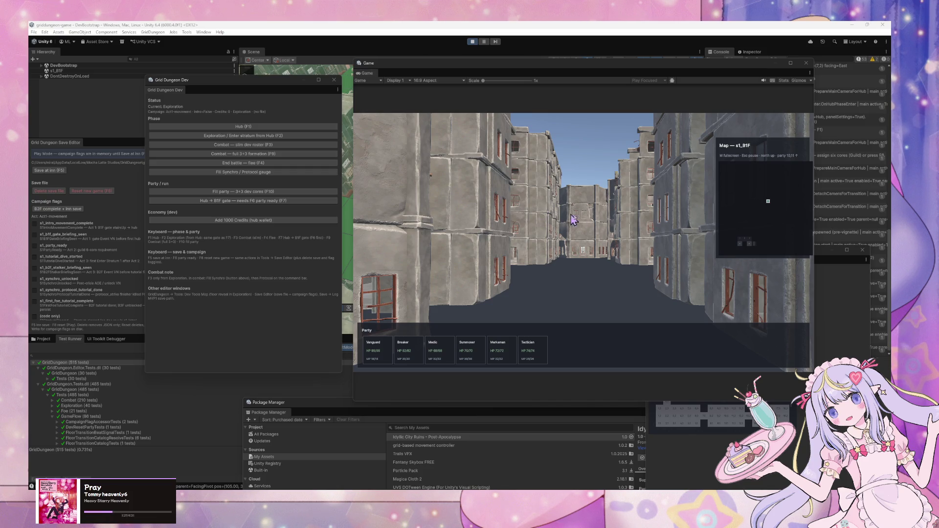
Walk the party up the B1F street and flee the first Venom Slime encounter.
click(600, 223)
key(w)
key(w)
key(w)
key(e)
key(e)
key(e)
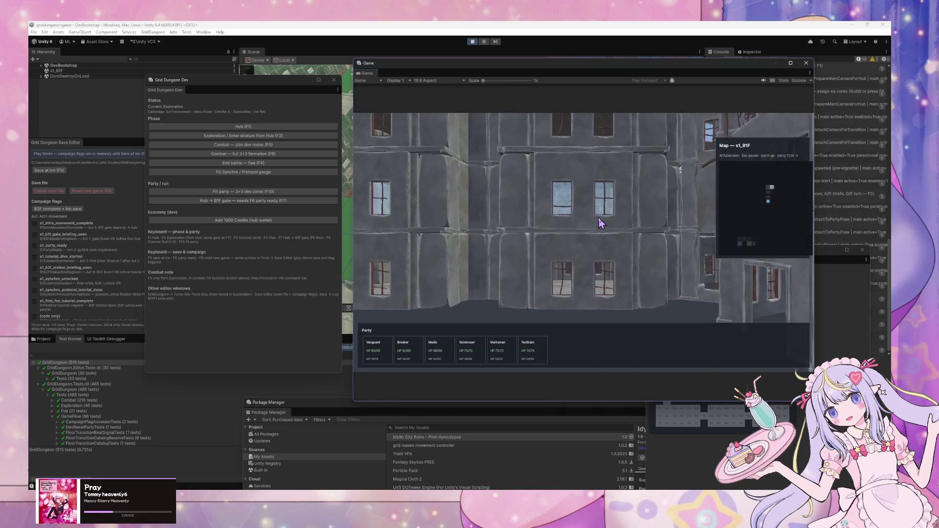
key(w)
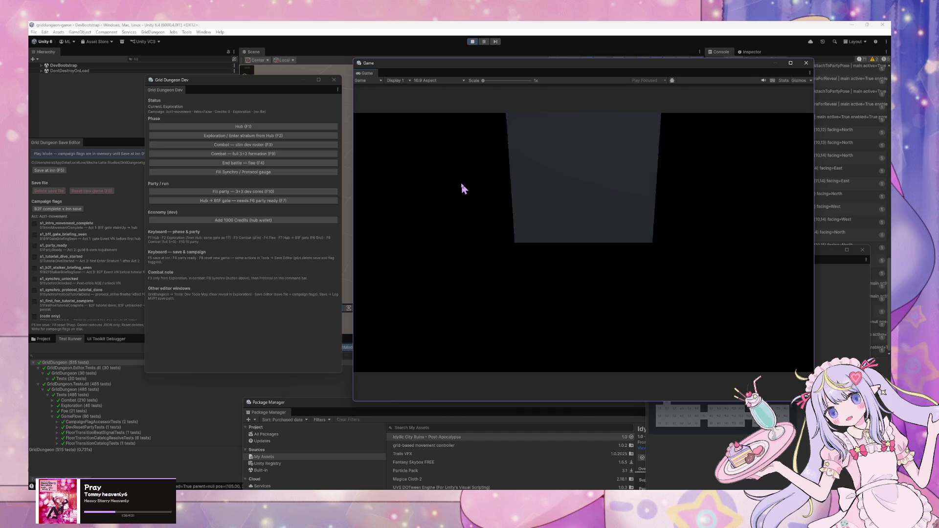
key(a)
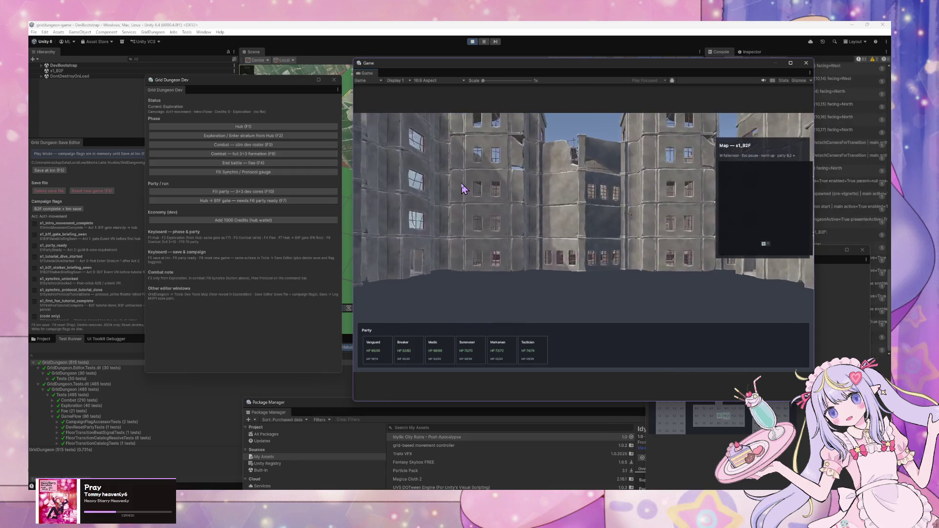
key(w)
key(w)
key(w)
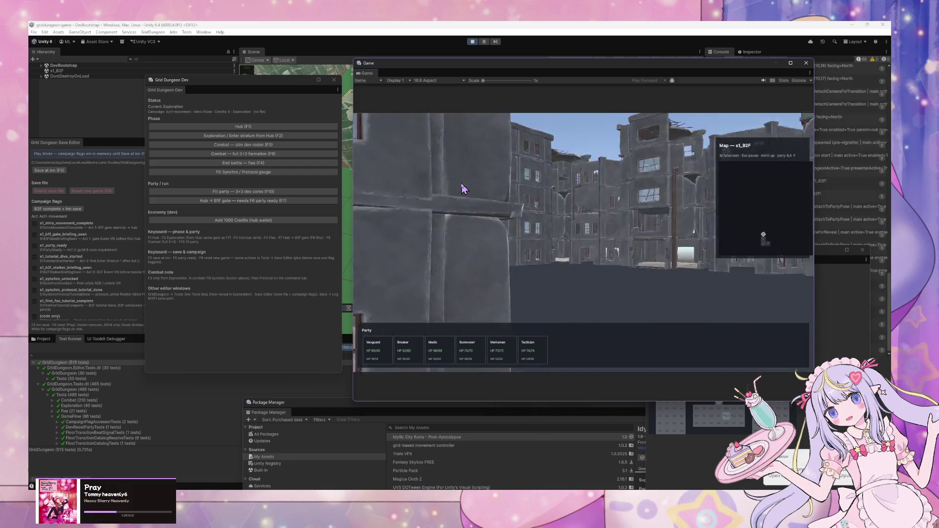
click(477, 358)
click(478, 358)
click(477, 358)
click(477, 358)
click(478, 361)
click(477, 361)
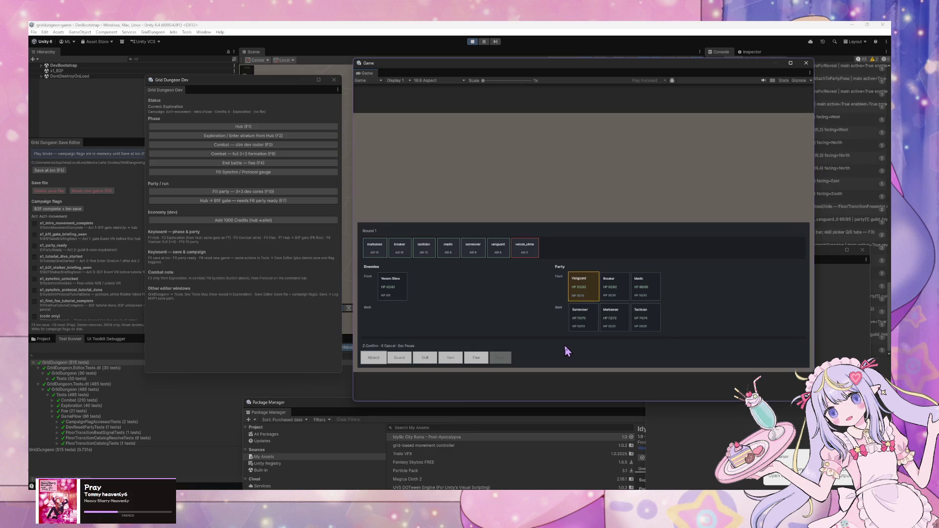
Add 1000 Credits to the hub wallet and flee the current battle.
key(alt+Tab)
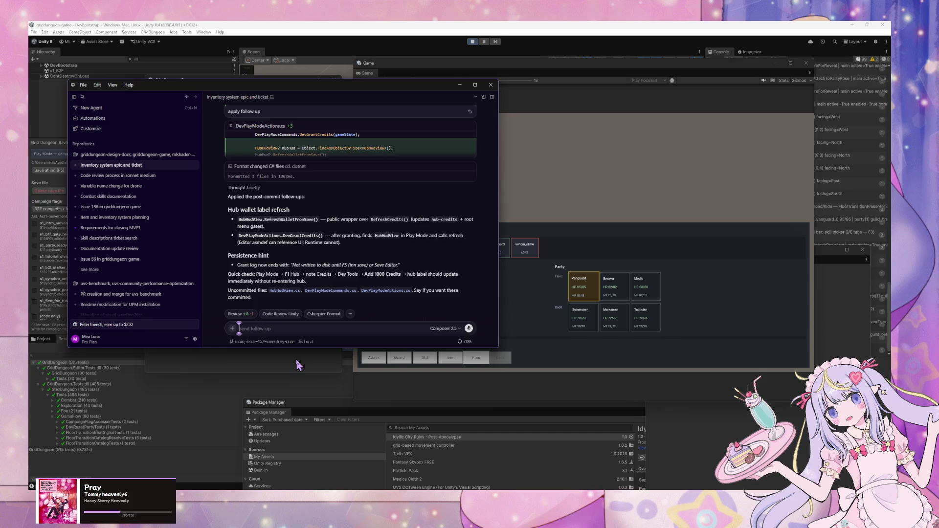
key(alt+Tab)
click(288, 221)
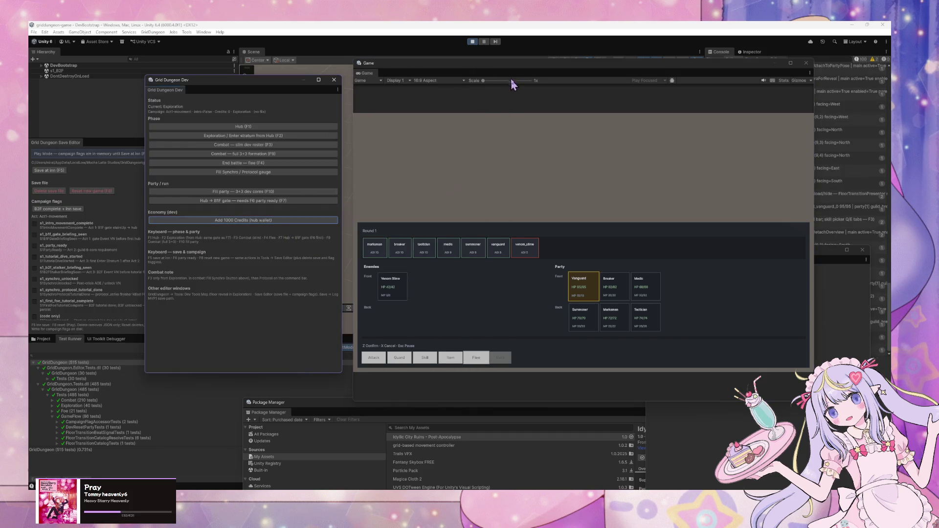
click(477, 357)
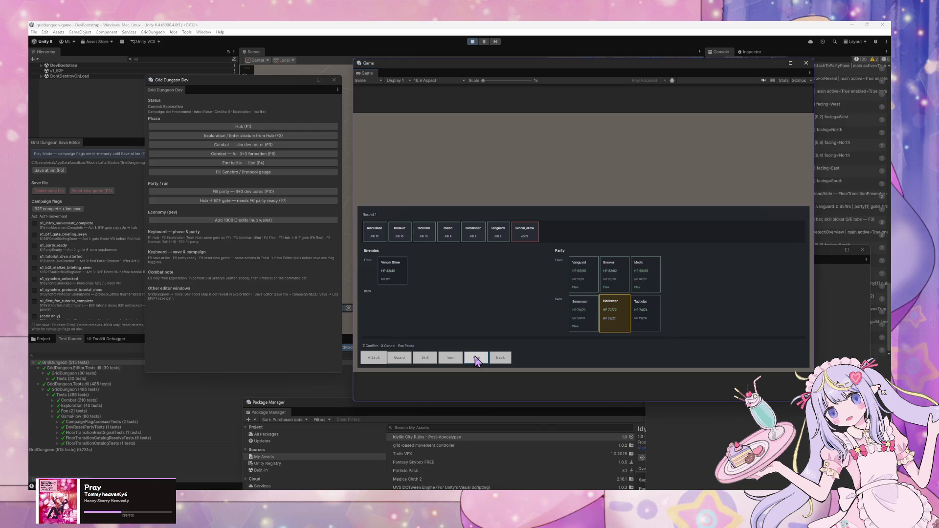
Flee the second encounter with every party member and take the floor exit back toward town.
key(w)
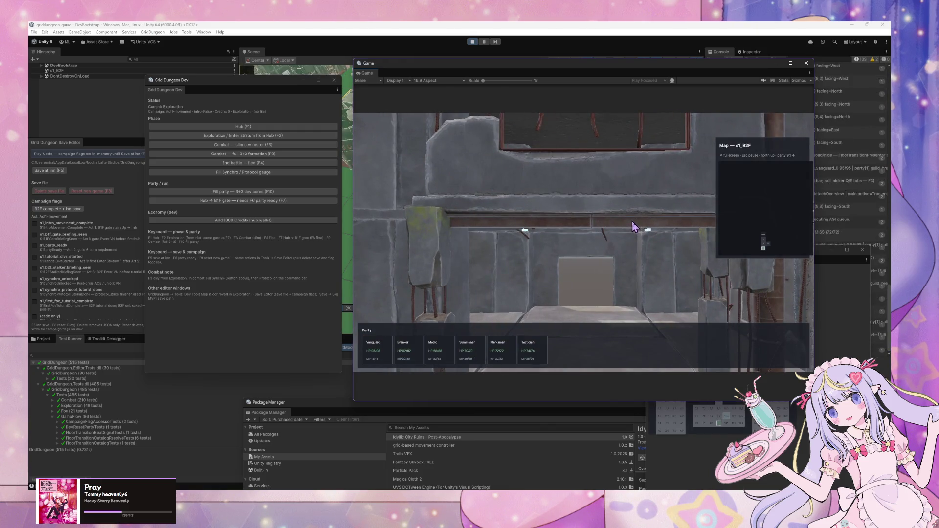
click(475, 359)
click(476, 361)
click(477, 361)
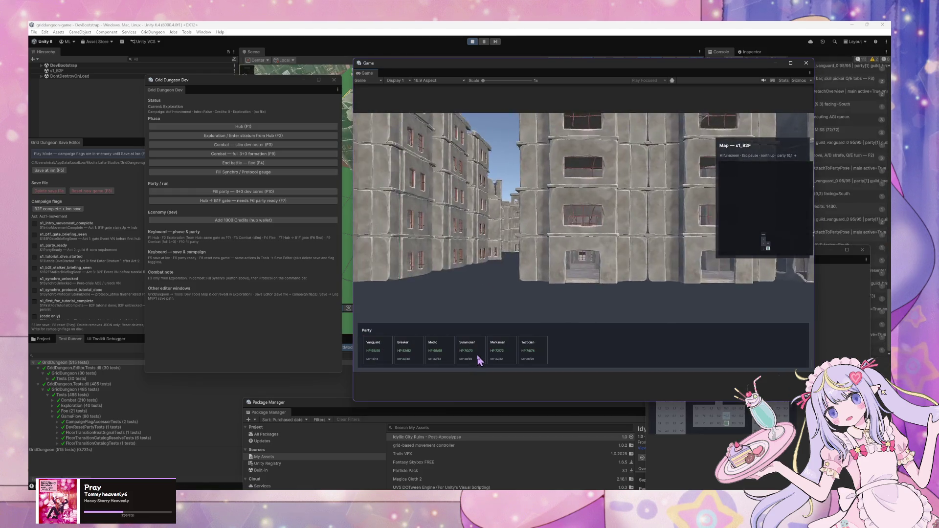
key(w)
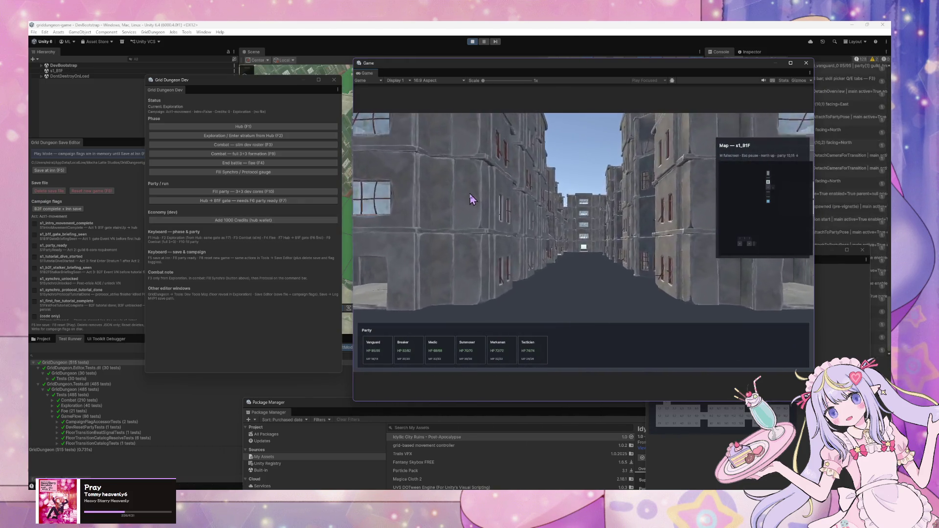
key(w)
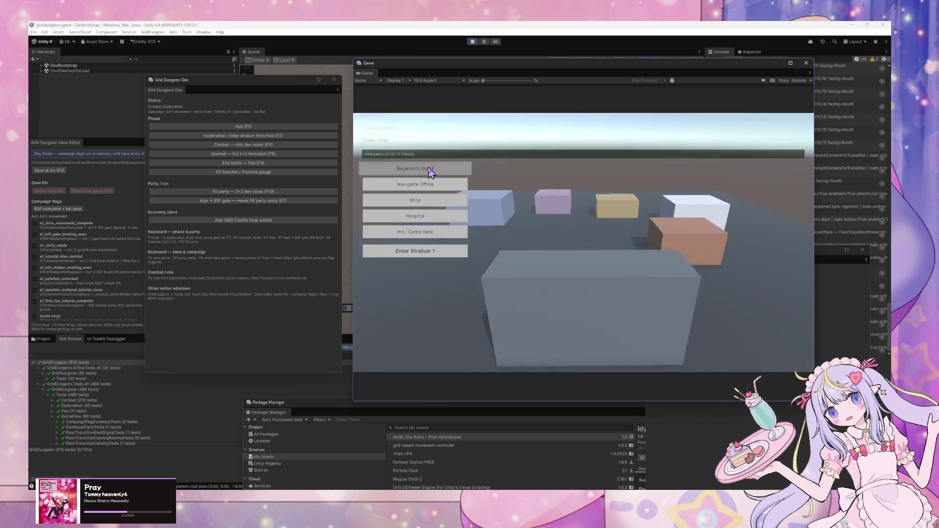
Visit the Explorers Guild, then open the town shop and try selling the first gathered item.
click(430, 171)
click(440, 351)
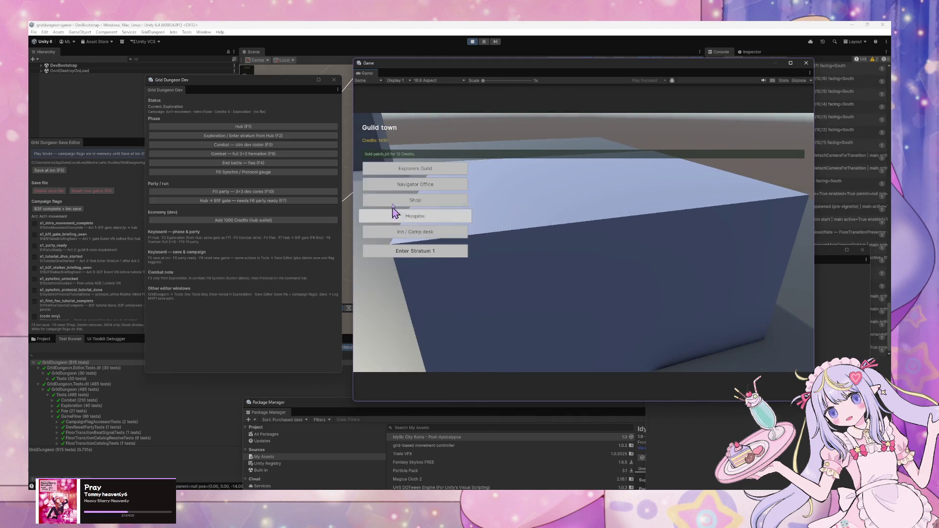
click(399, 203)
click(384, 218)
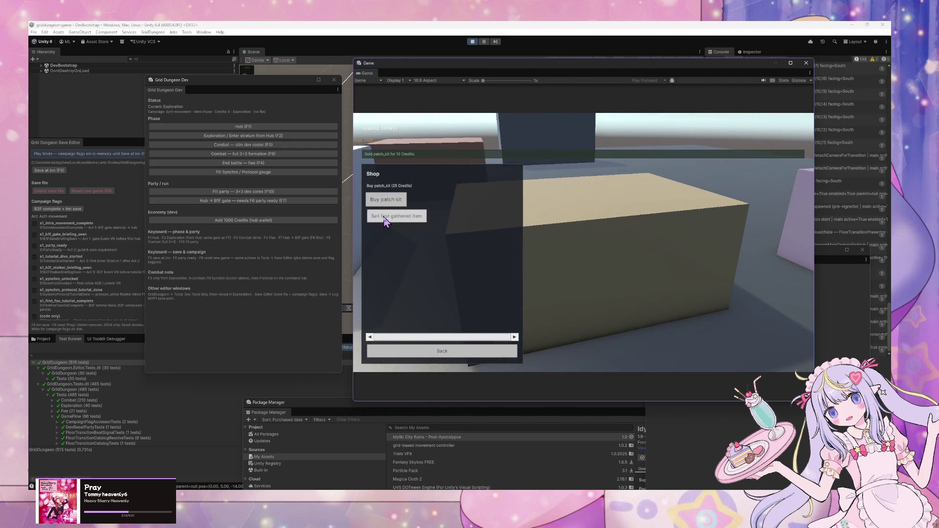
Grant 1000 more credits, retry selling the first item twice, leave the shop and stop the game.
click(283, 221)
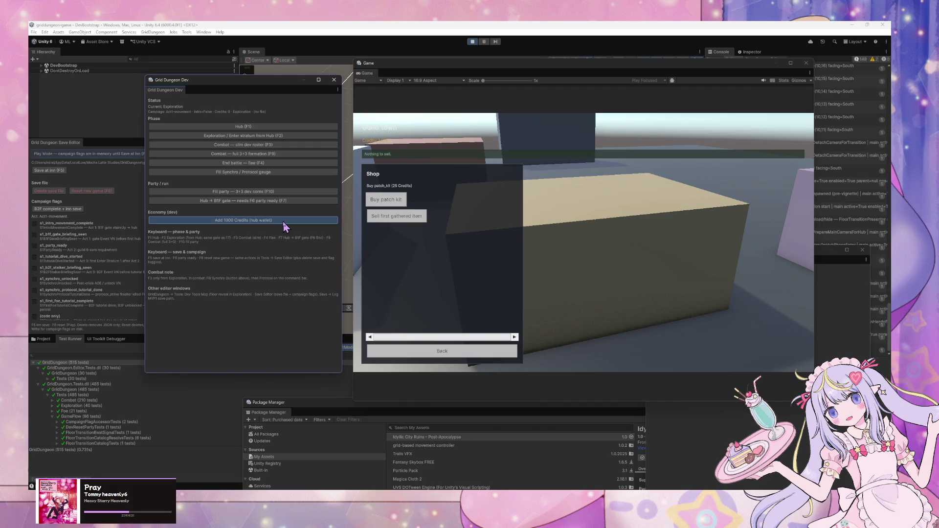
click(410, 220)
click(410, 221)
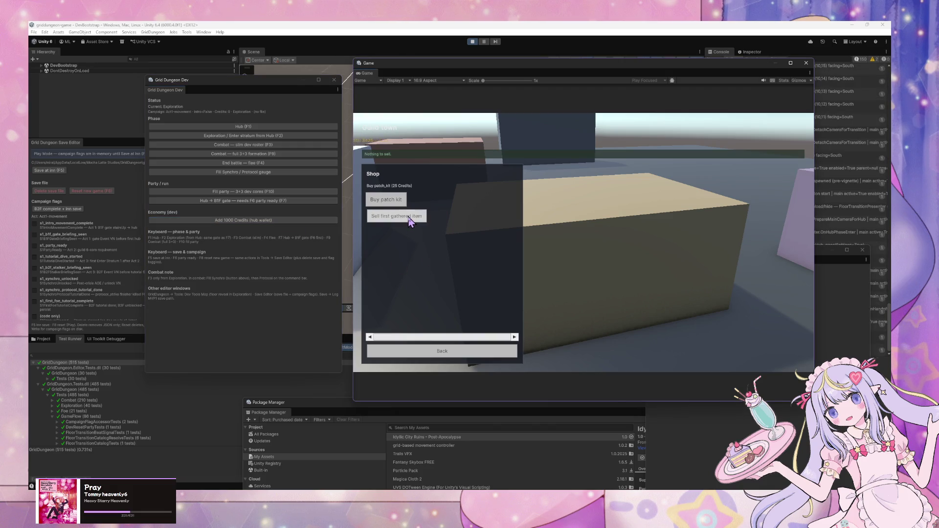
click(458, 354)
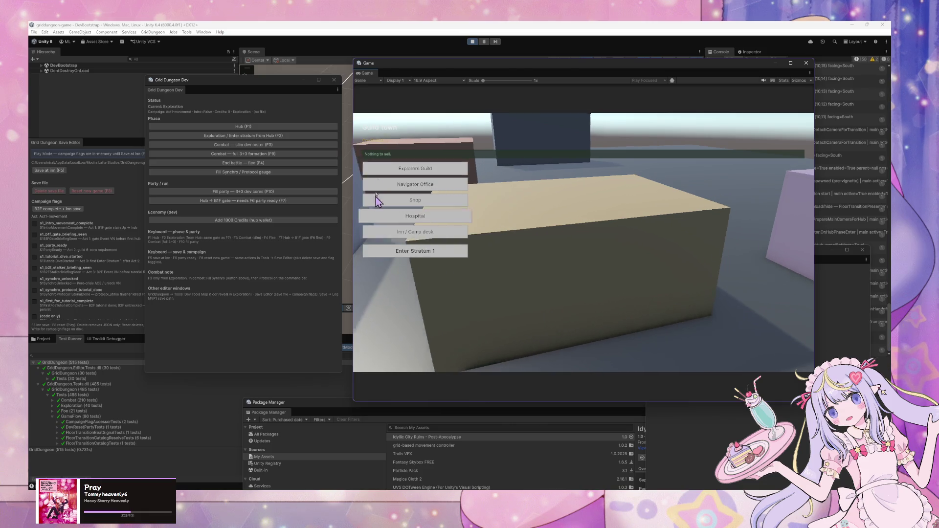
click(473, 41)
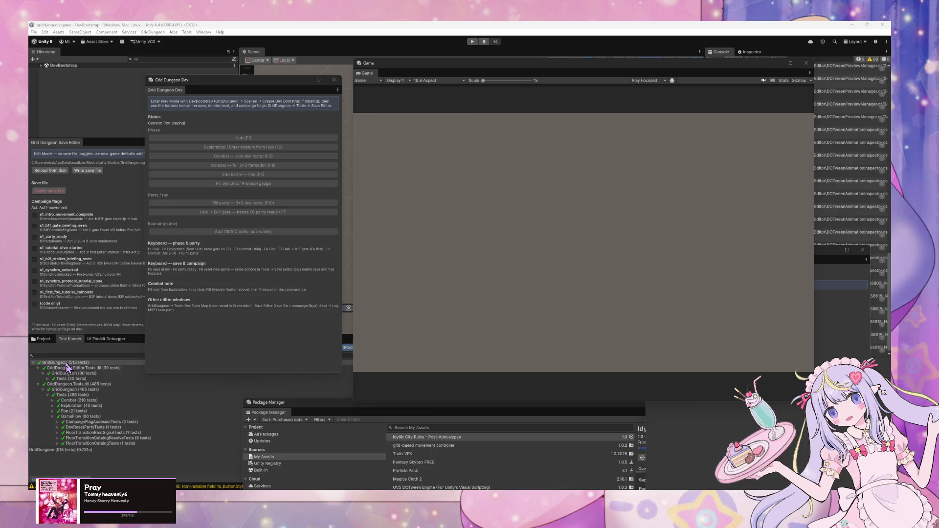
Run the whole 515-test GridDungeon suite, then enter Play mode on the stratum 1 B1F street.
double_click(66, 363)
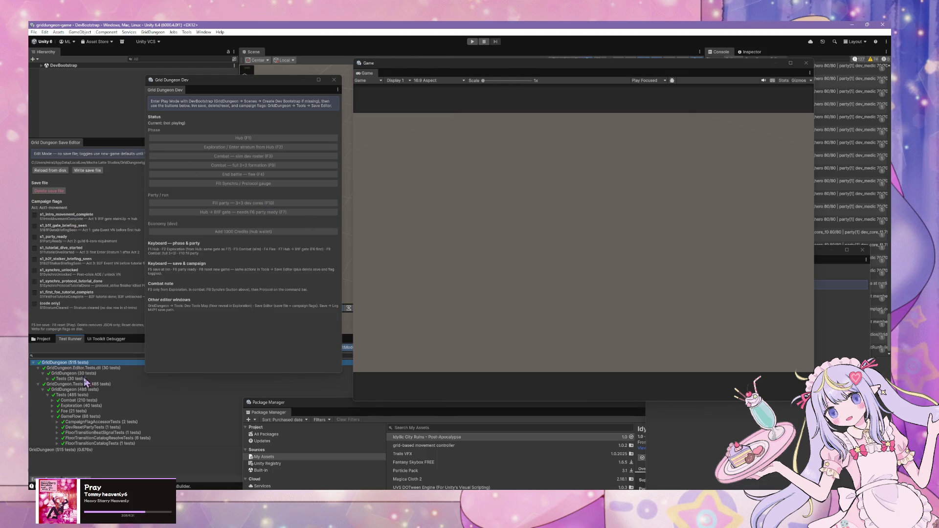
click(472, 41)
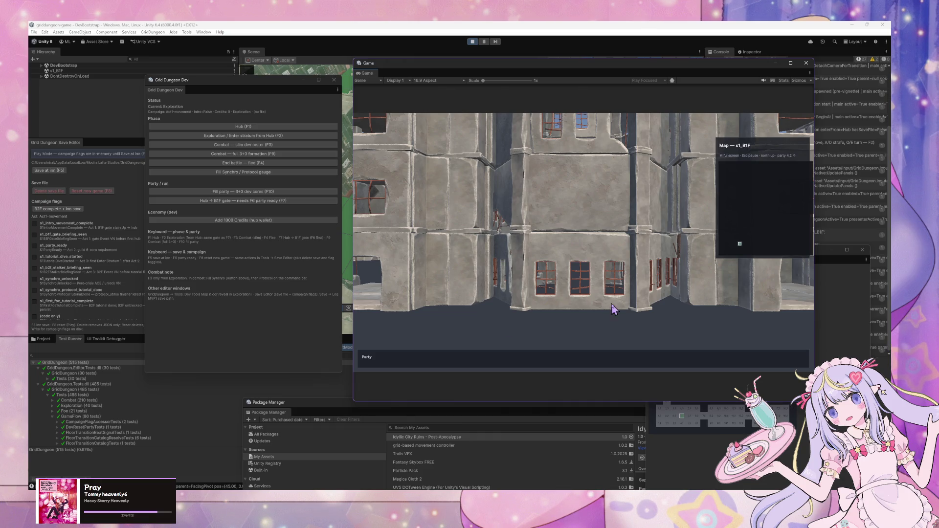
Travel back to the Guild town hub, buy a patch kit, add 1000 credits, then stop the game.
key(e)
click(280, 201)
click(413, 188)
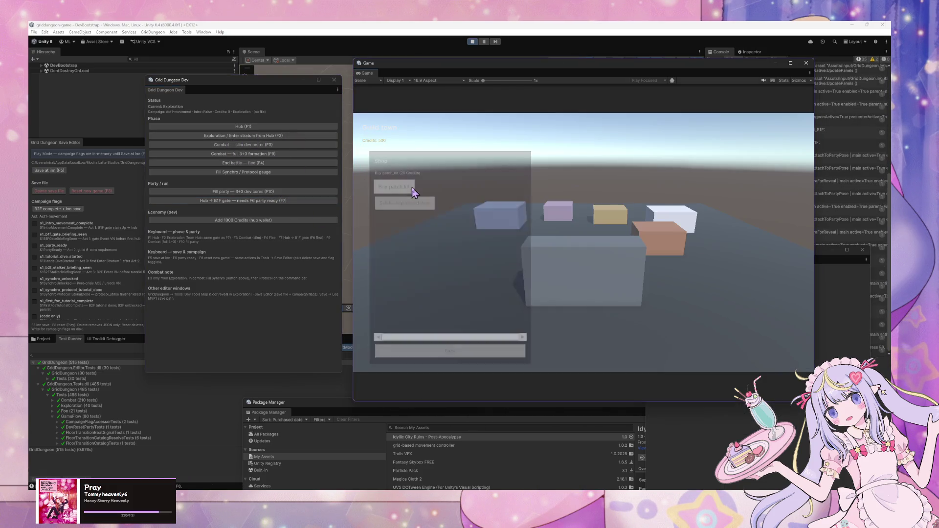
click(391, 193)
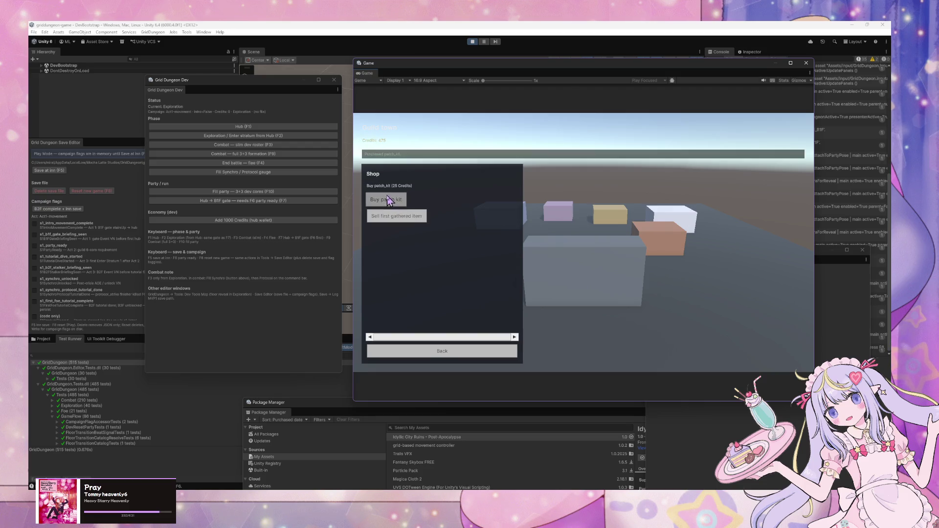
click(279, 221)
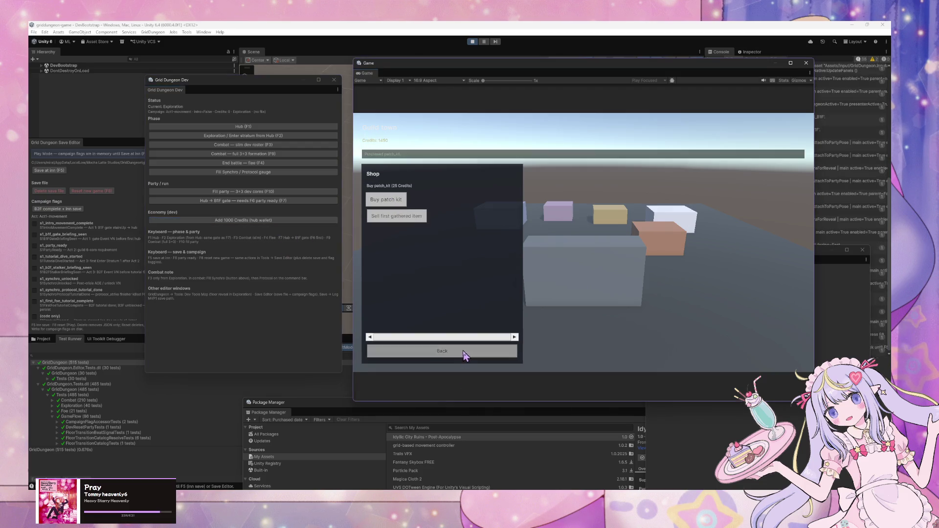
click(440, 351)
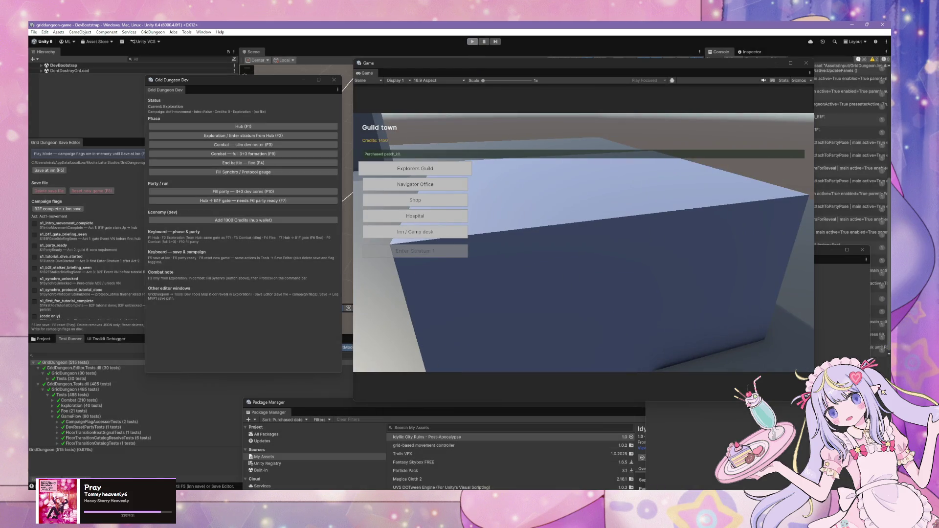
key(ctrl+p)
Check the uncommitted files, then type 'commit the rest and push. then merge and close the ticket' in Cursor.
click(548, 462)
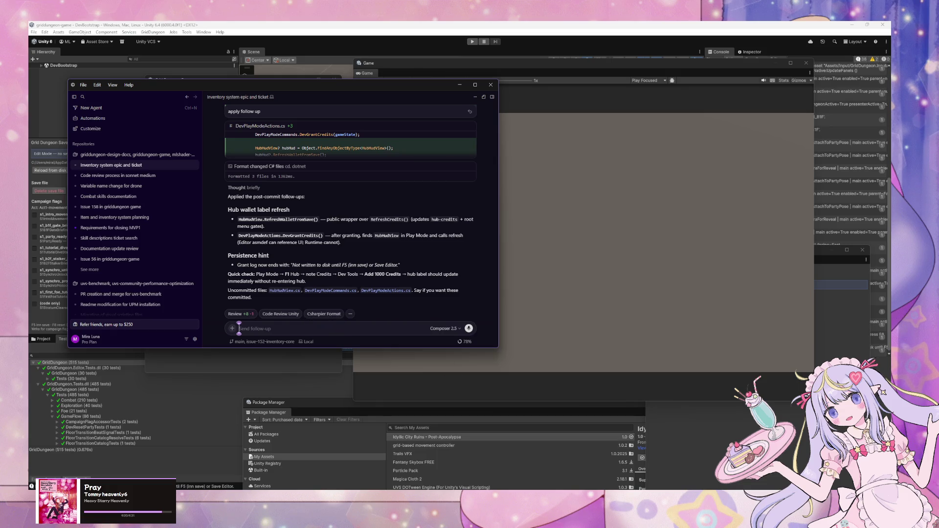
key(alt+Tab)
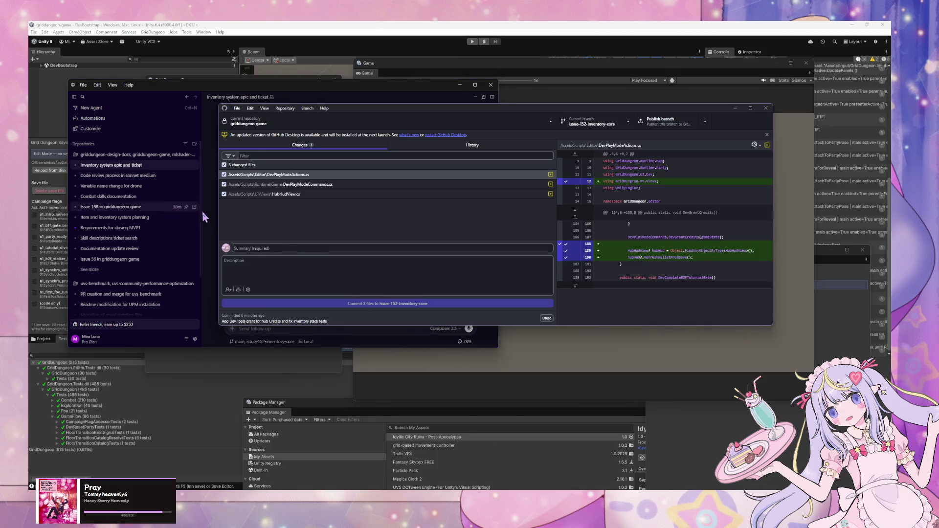
click(282, 333)
text(commit the)
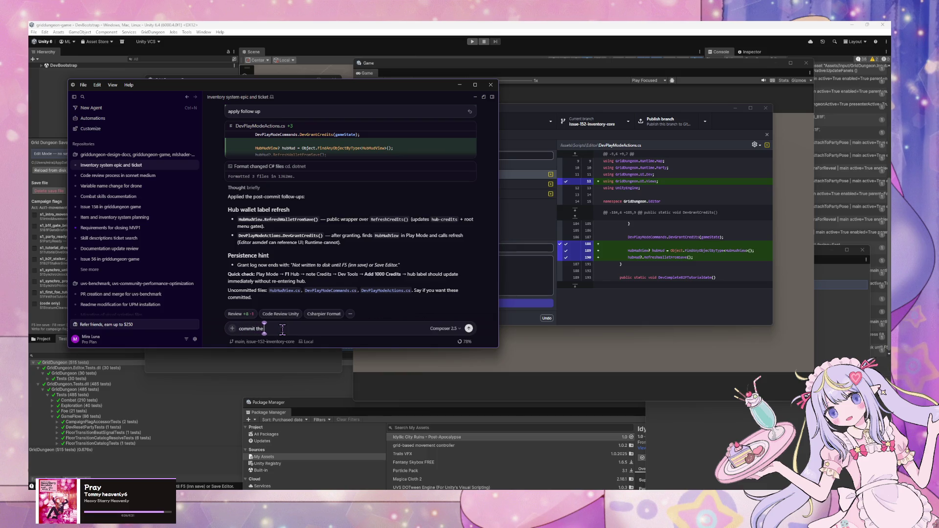
text( rest and)
text( push)
text(. then)
text( merge and close th)
text(e ticket)
Send the follow-up asking the agent to commit, push, merge and close the ticket.
key(Return)
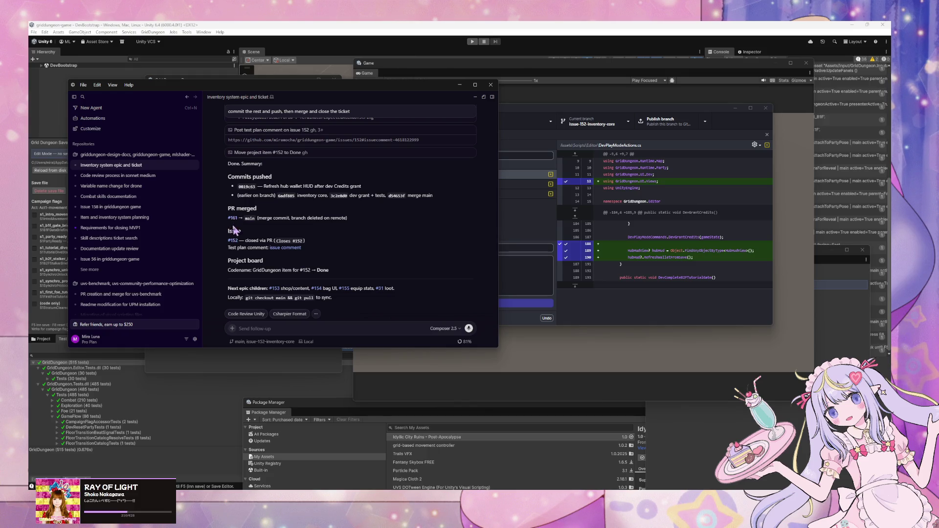
Open issue #153 in the browser and read through it.
click(274, 289)
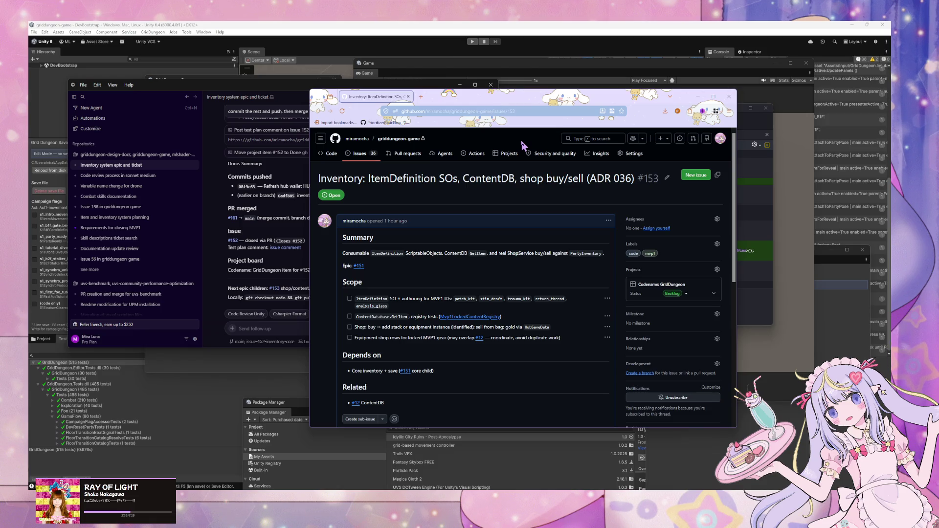
scroll(518, 157, down, 5)
scroll(513, 167, up, 5)
scroll(513, 169, down, 3)
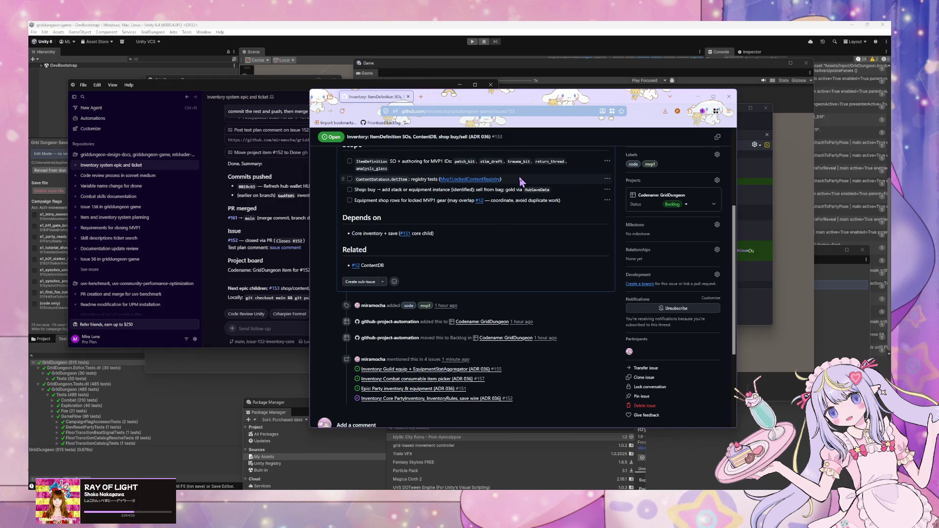
scroll(521, 181, up, 2)
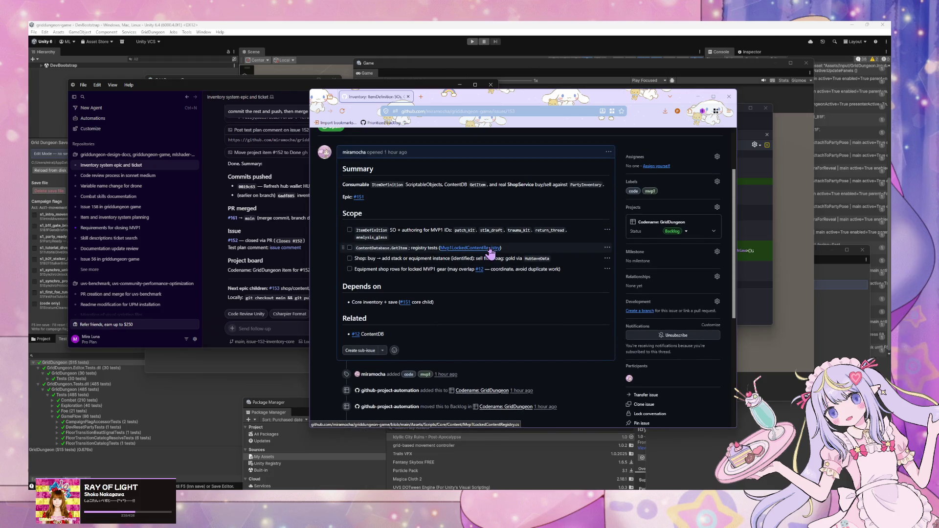
Look over the Mvp1LockedContentRegistry source file, then return to issue #153.
click(466, 248)
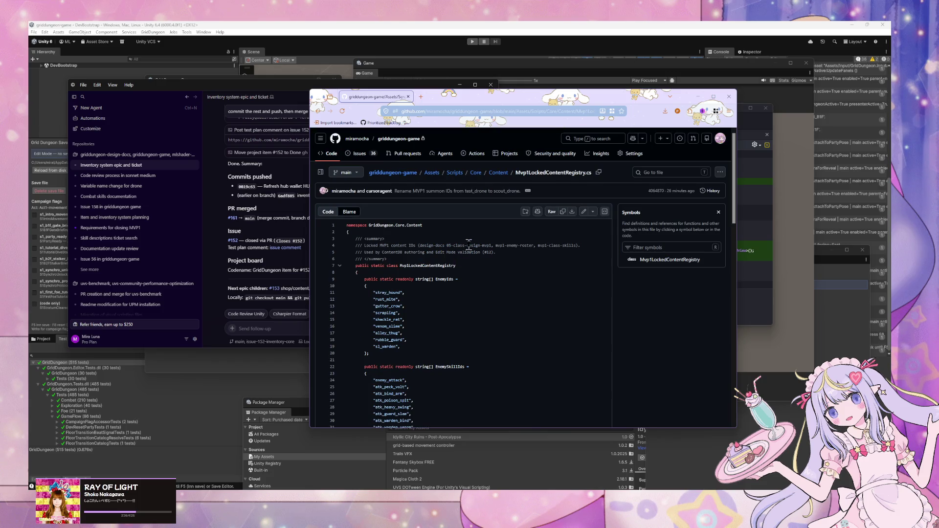
scroll(467, 248, down, 10)
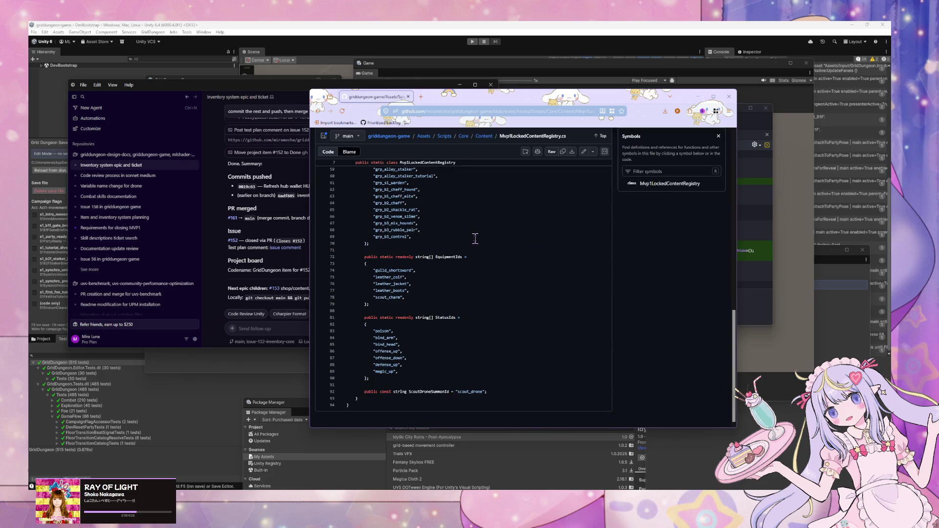
scroll(475, 238, up, 2)
scroll(476, 238, up, 6)
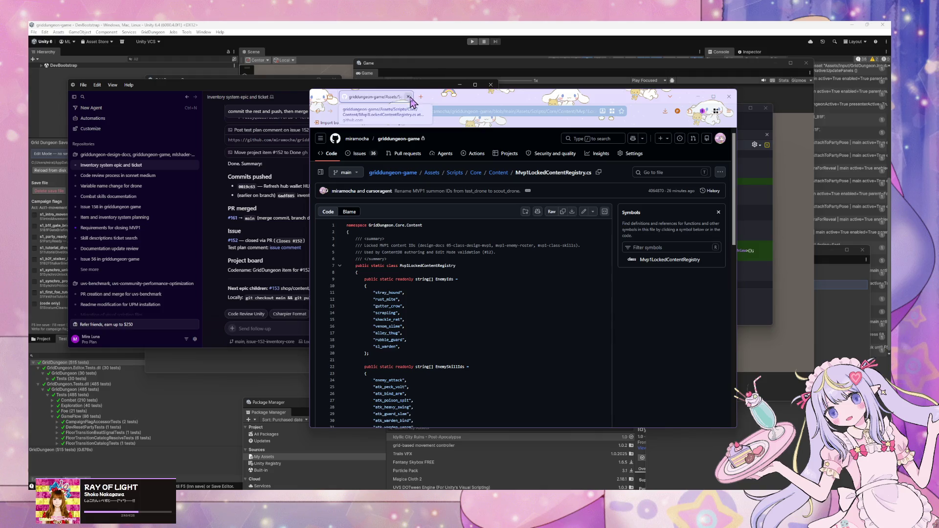
click(320, 111)
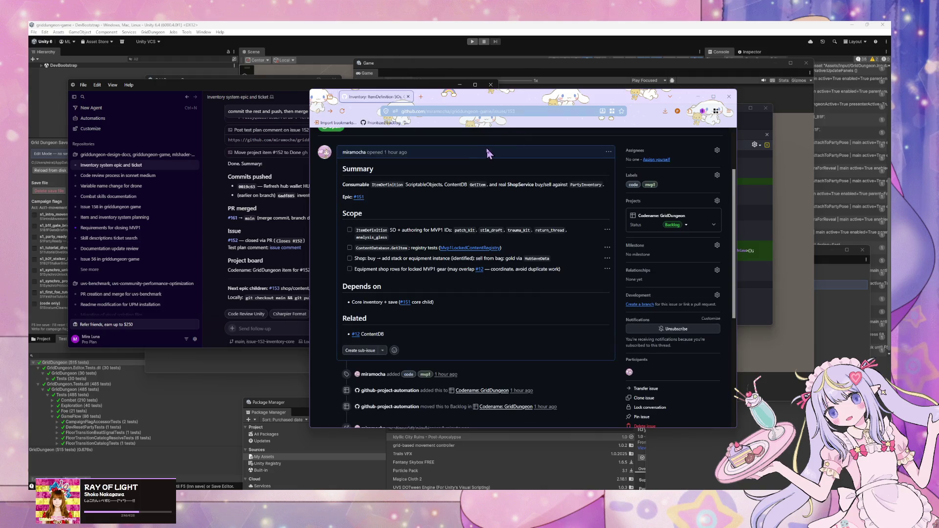
scroll(485, 154, up, 2)
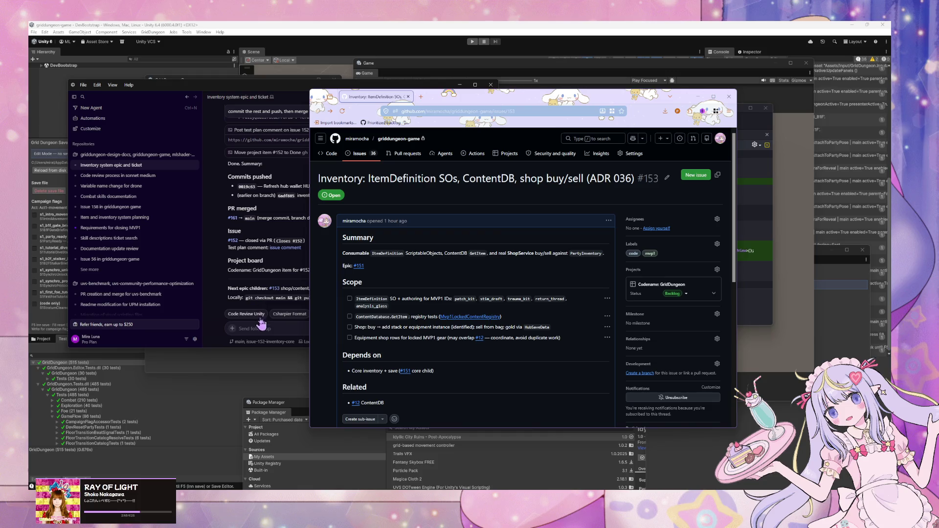
Check the parent Epic #151, return to issue #153 via its mention, and bring up Cursor's summary.
click(277, 324)
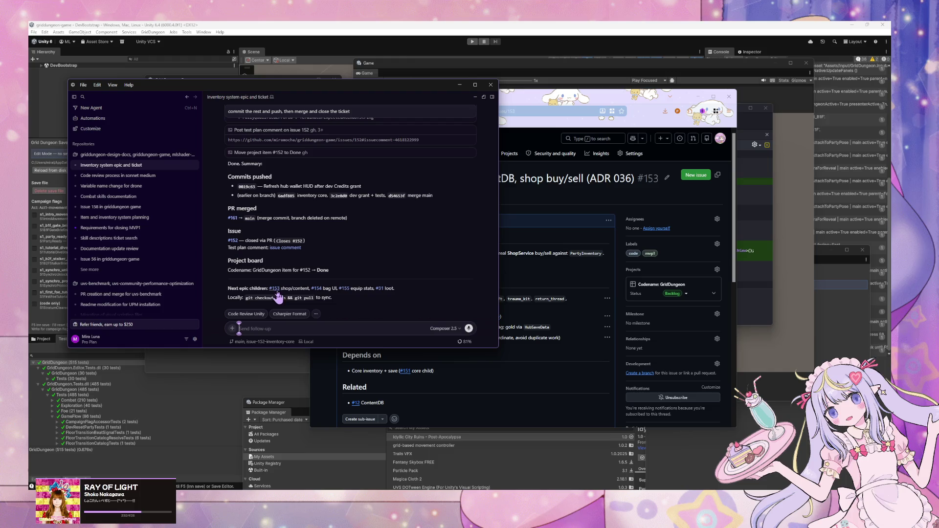
click(613, 291)
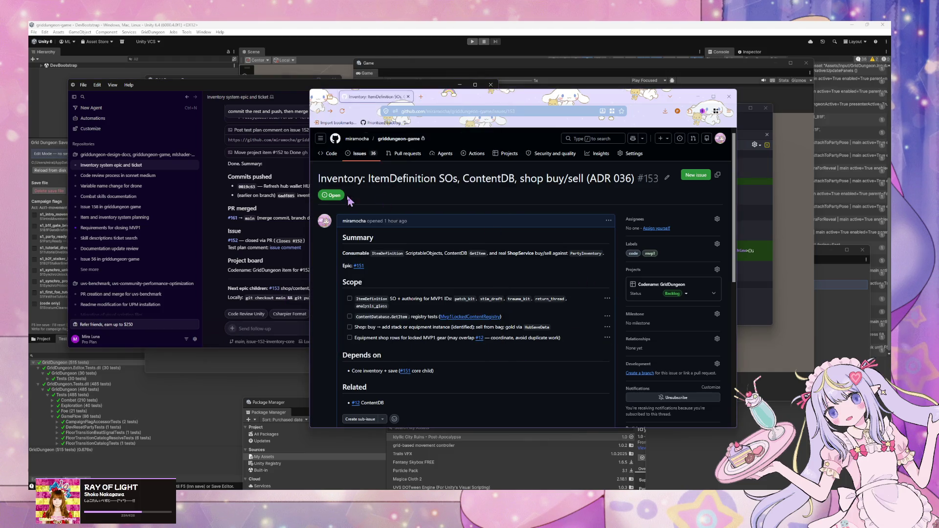
click(359, 265)
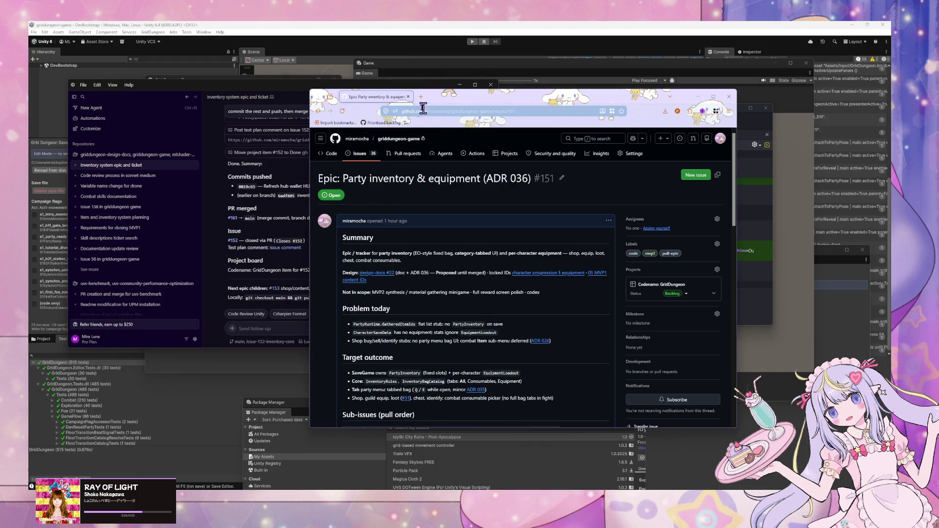
scroll(413, 221, down, 5)
scroll(413, 221, down, 1)
scroll(413, 221, down, 5)
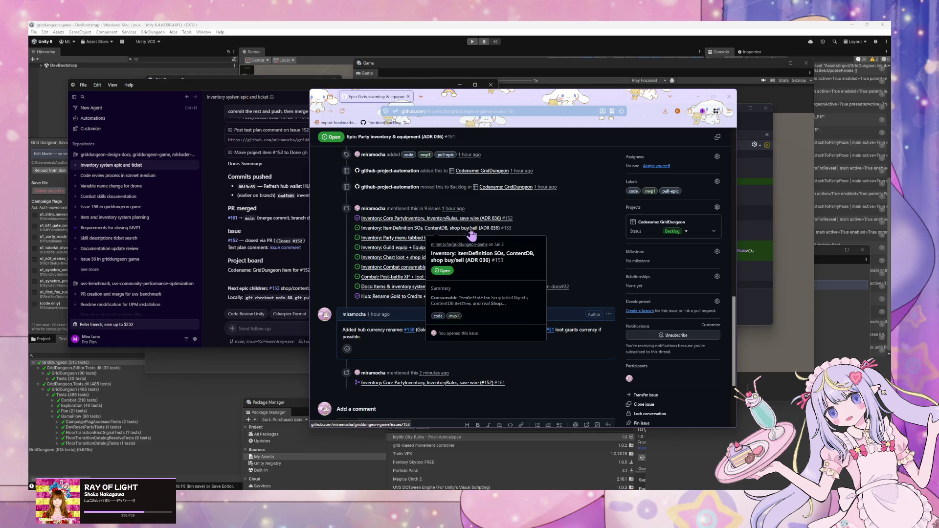
click(413, 228)
click(468, 111)
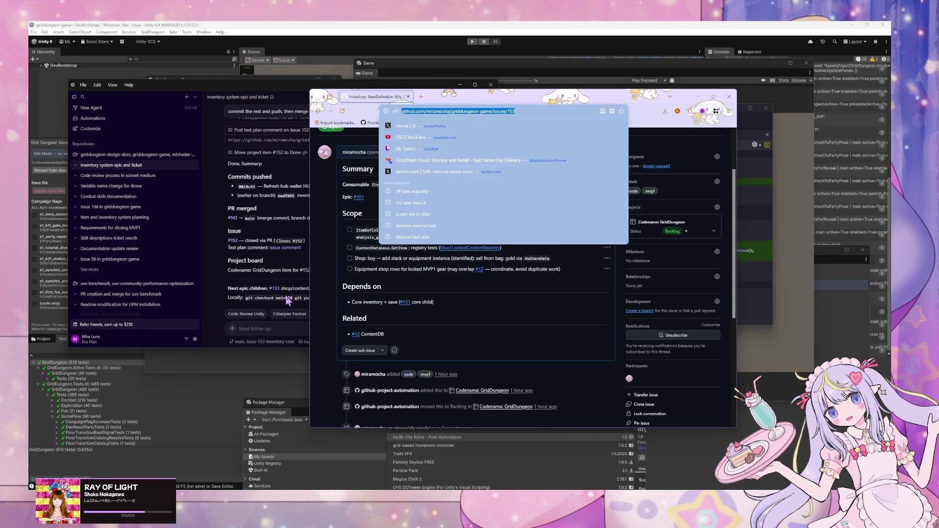
click(278, 323)
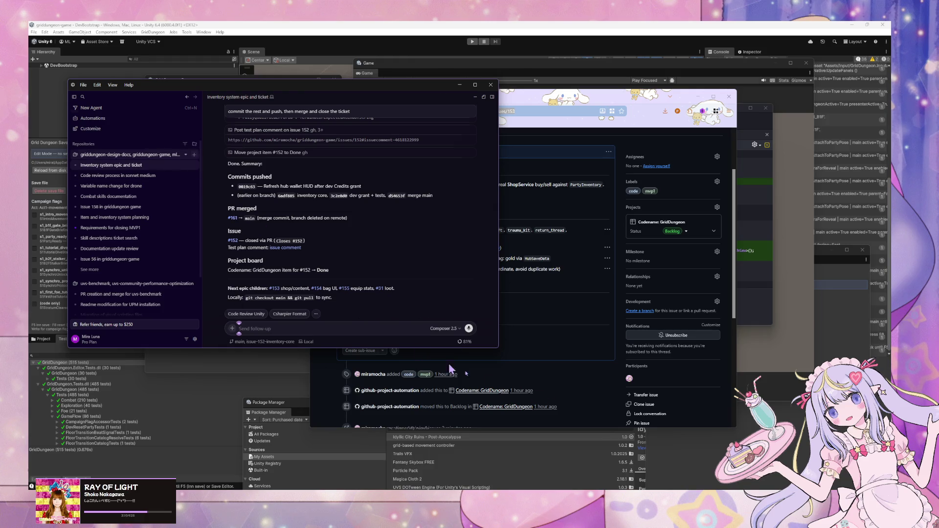
View the repository history in GitHub Desktop, fetch origin, check out main and fetch again.
click(194, 156)
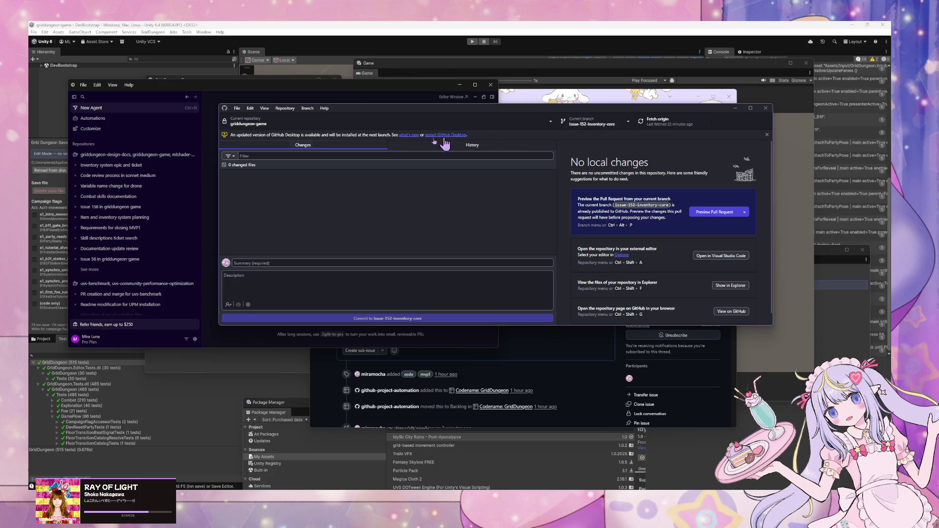
click(481, 149)
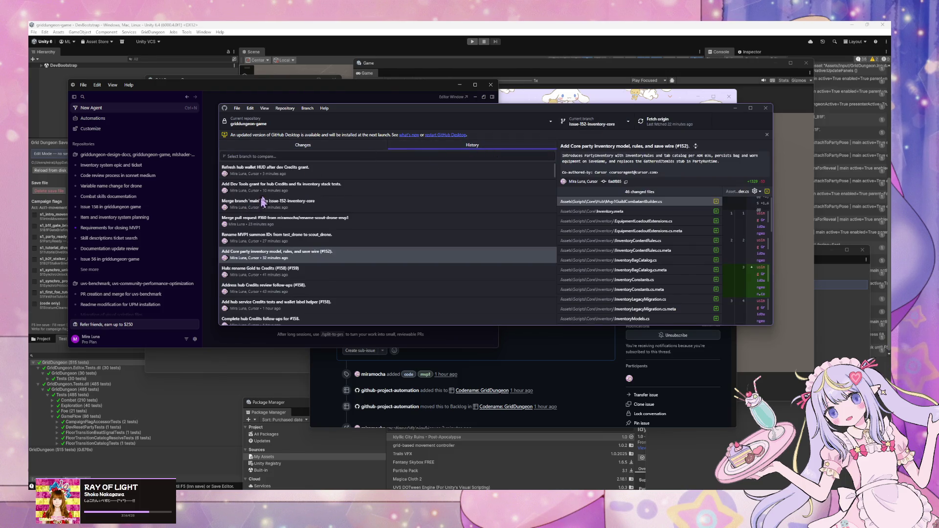
click(653, 121)
click(584, 122)
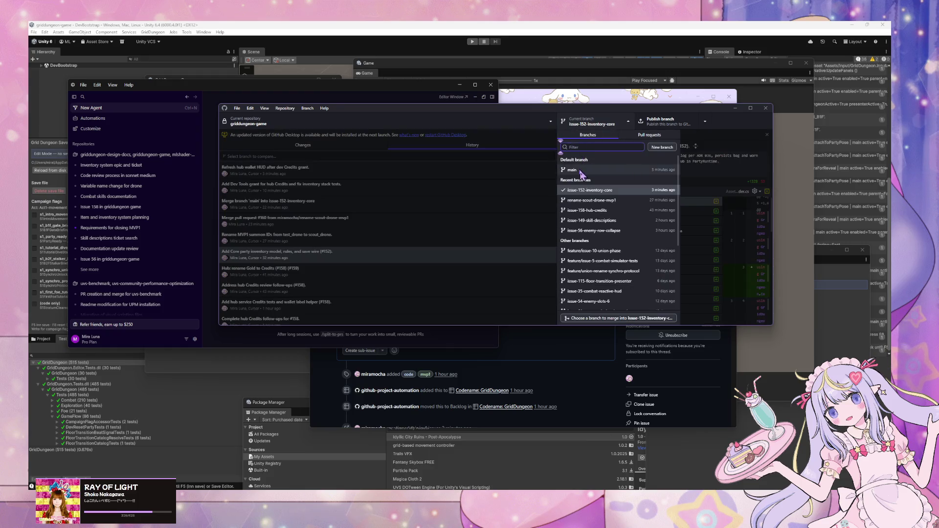
click(582, 170)
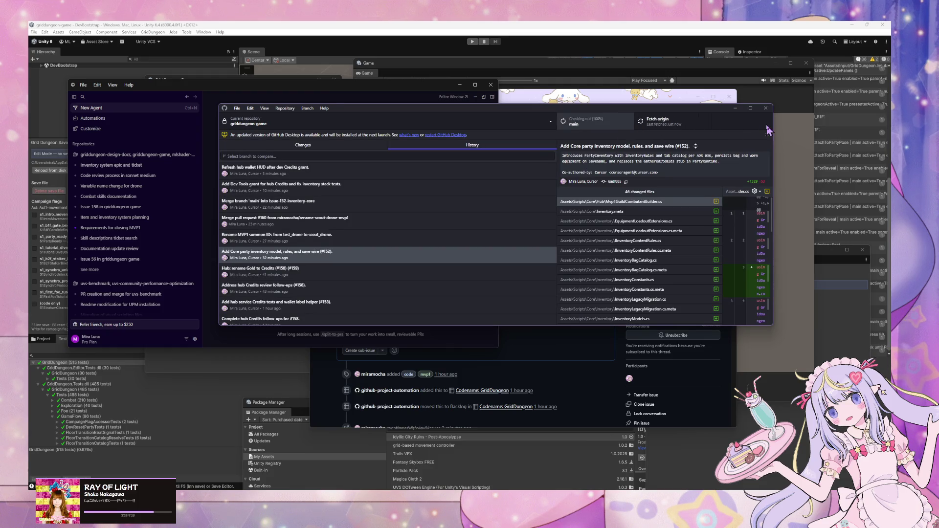
click(680, 129)
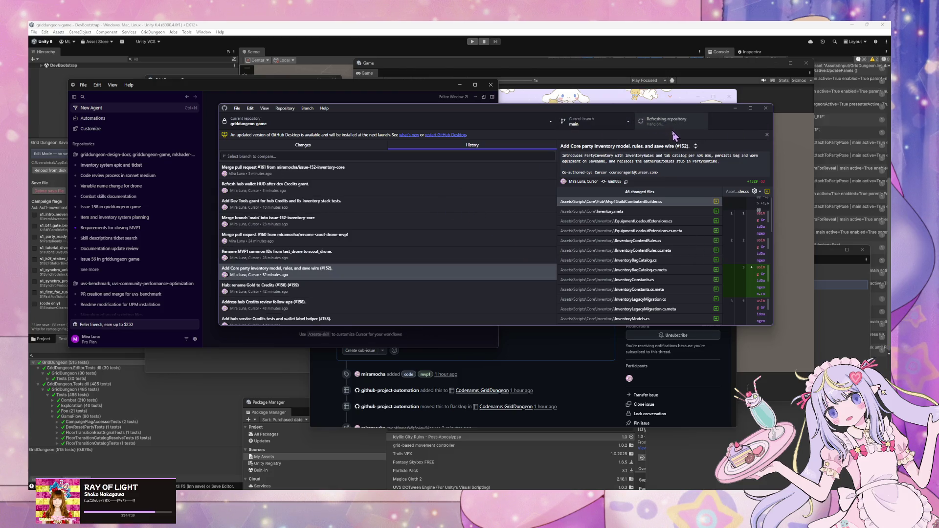
Briefly check out issue-152-inventory-core, then switch back to the main branch.
click(619, 132)
click(214, 242)
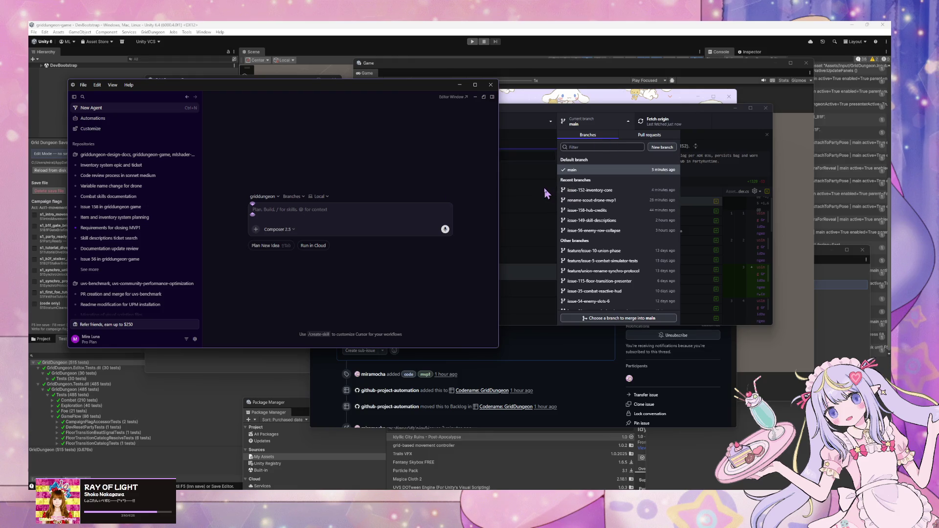
click(599, 190)
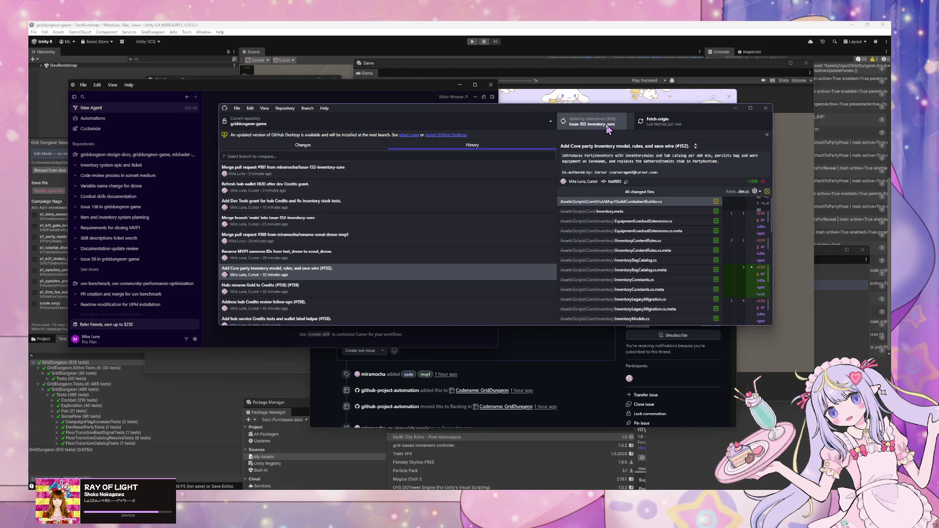
click(617, 125)
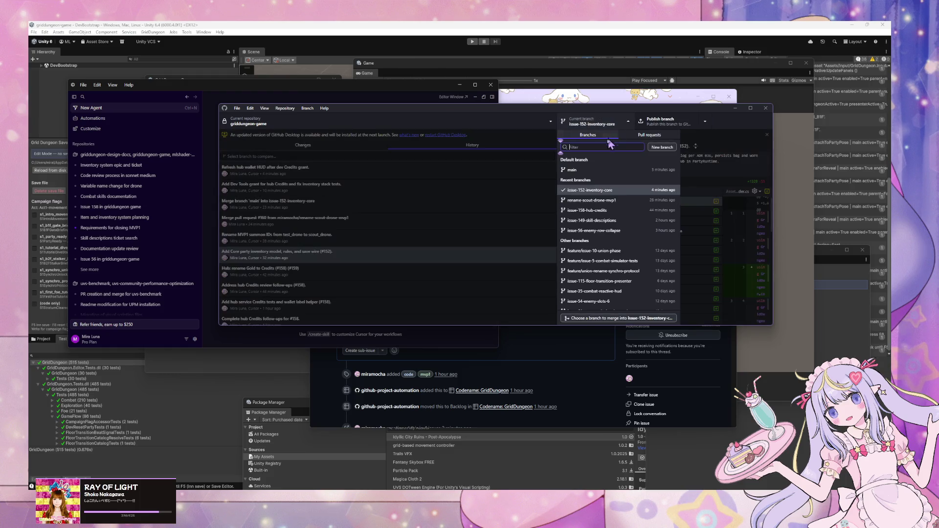
click(590, 171)
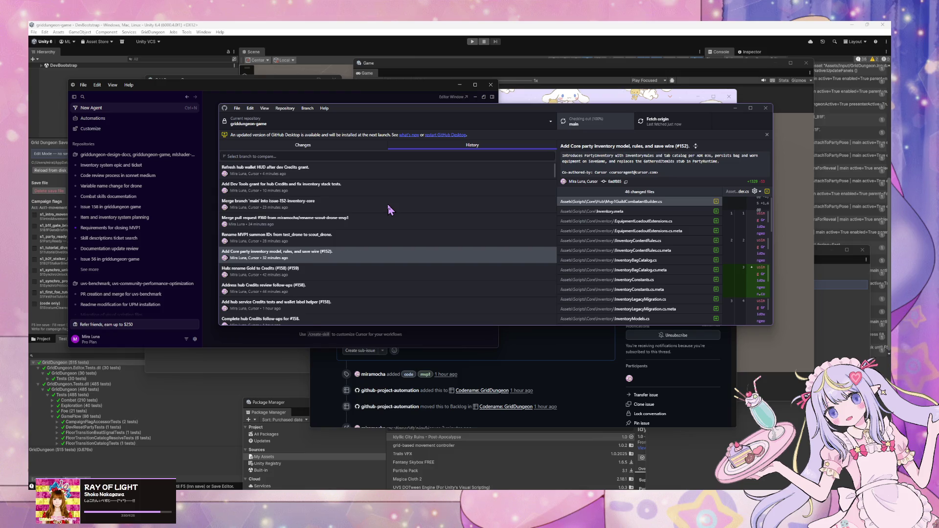
click(210, 258)
Send a new agent the prompt 'switch to new branch and start working on #153', asking for clarification if needed.
text(switch to)
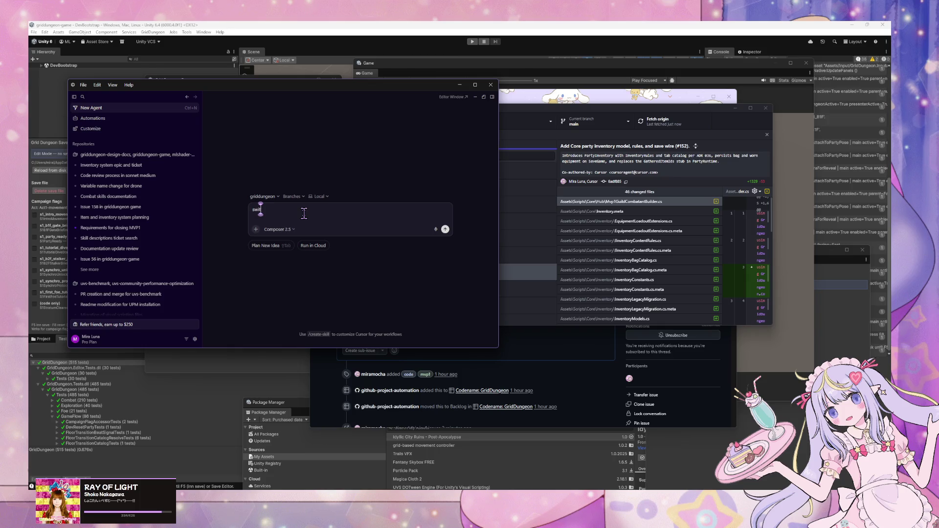
text( new br)
text(anch and sta)
text(rt working on)
key(ctrl+v)
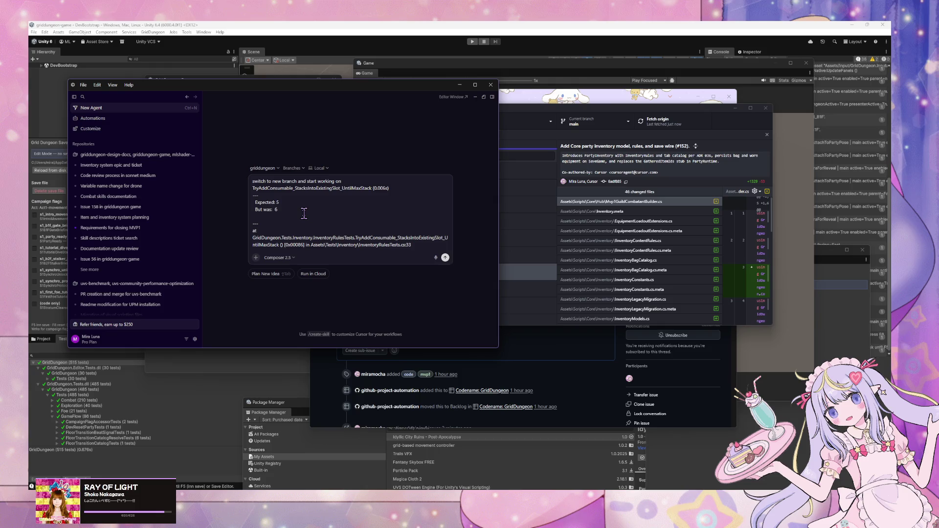
key(ctrl+z)
mouse_move(146, 169)
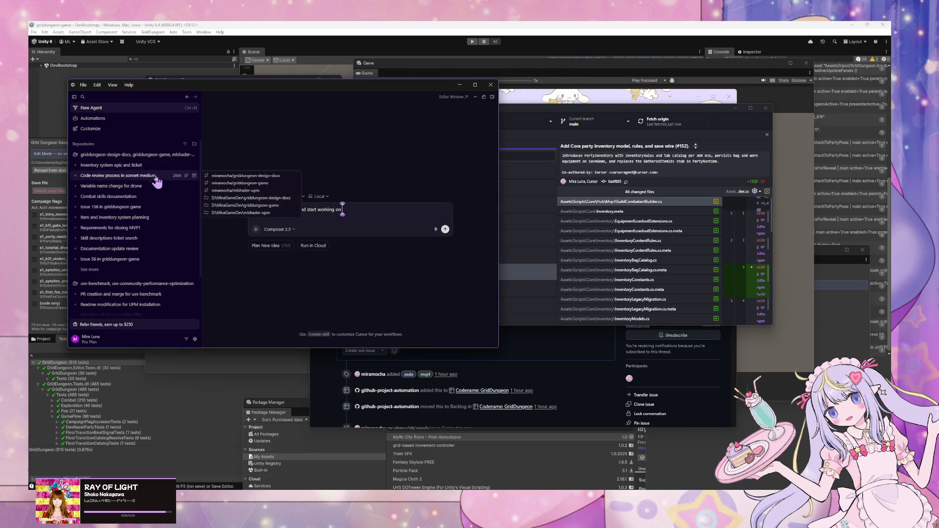
click(176, 175)
scroll(247, 173, down, 3)
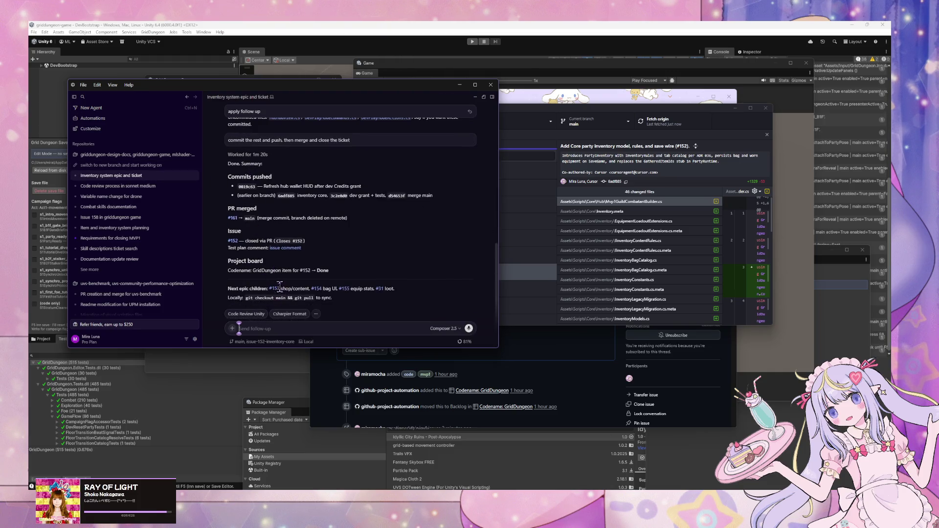
mouse_move(198, 169)
click(144, 166)
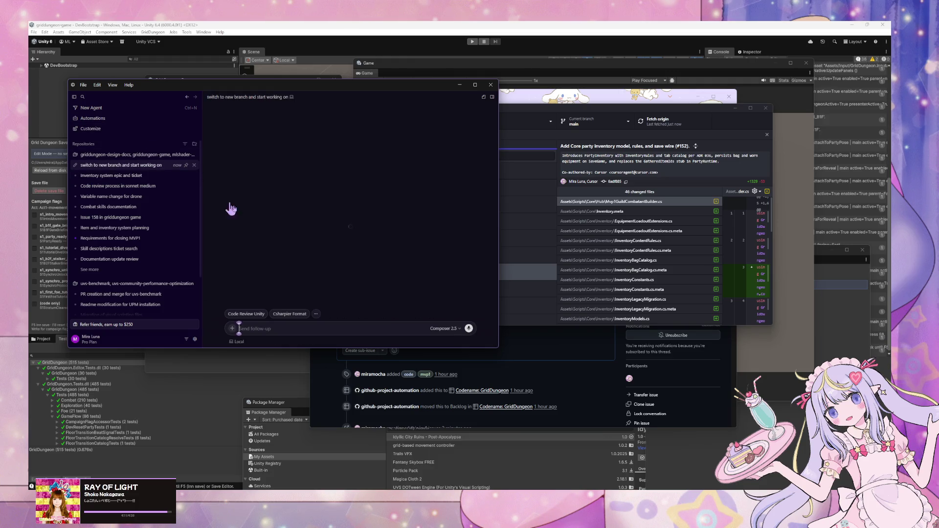
text(#153.)
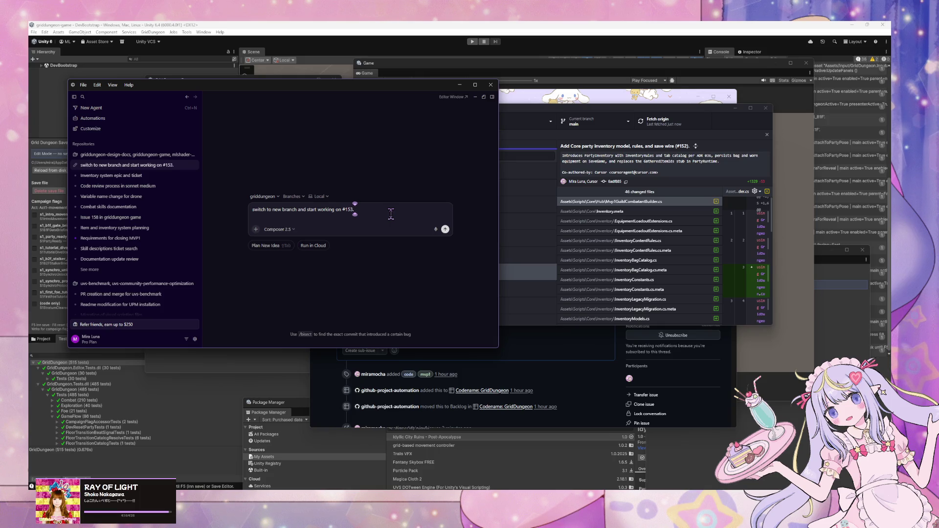
text( as)
text(k for)
text(ded)
key(Return)
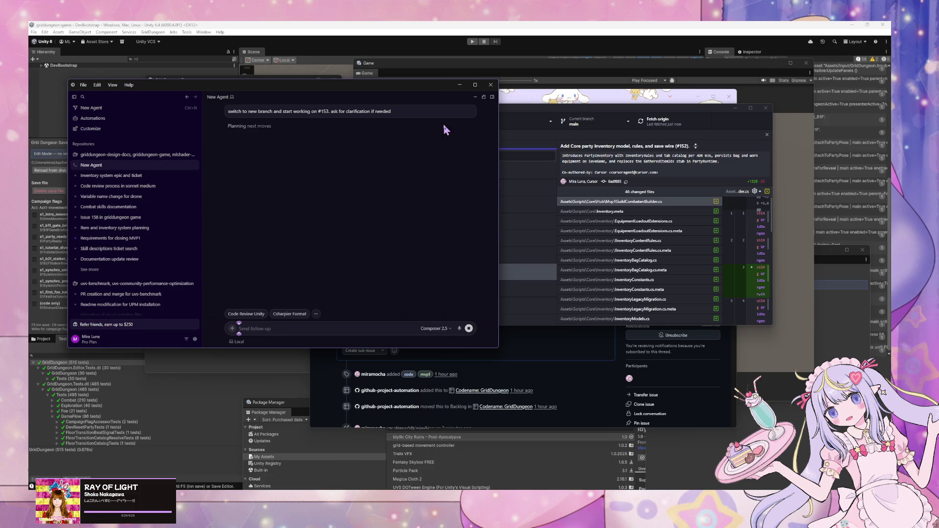